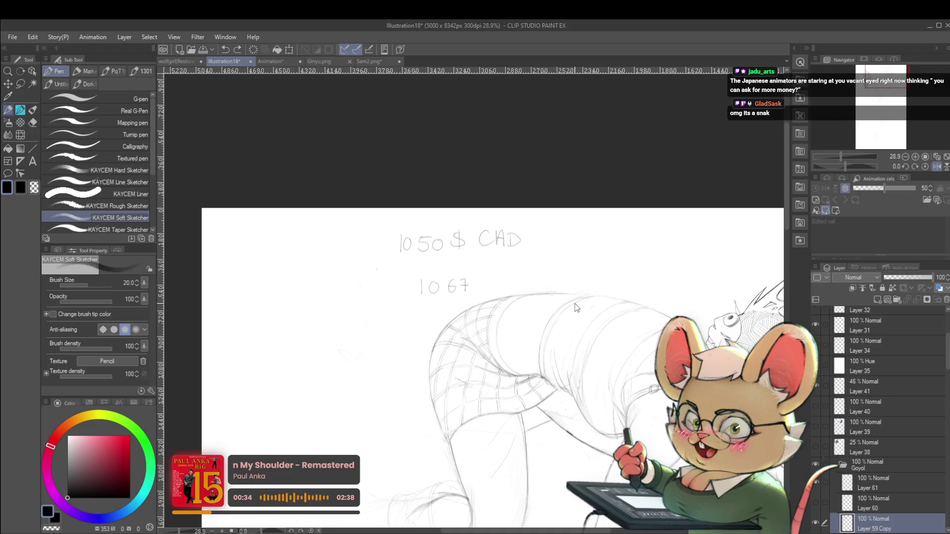
Undo the handwritten '1050$ CAD' and '1067' price notes above the sketch
key("ctrl+z")
key("ctrl+z")
key("ctrl+z")
key("ctrl+z")
key("ctrl+z")
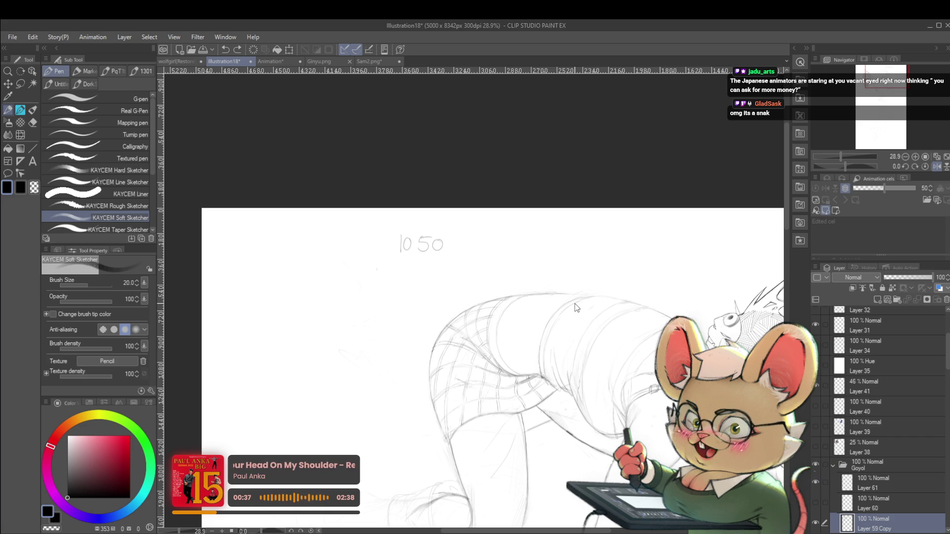
key("ctrl+z")
key("ctrl+z")
key("ctrl+z")
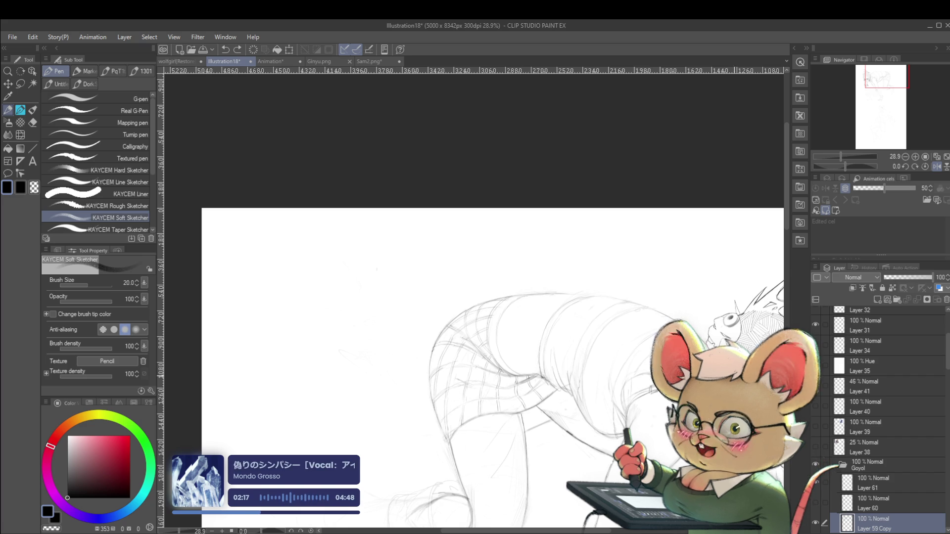
scroll(602, 256, "down", 3)
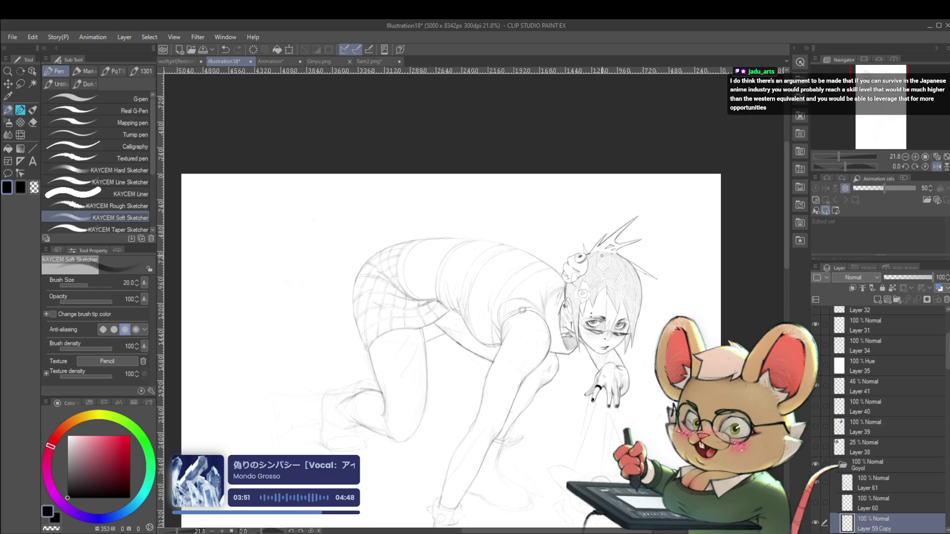
Zoom in to 50% on the figure's hips and plaid shorts
scroll(450, 403, "up", 3)
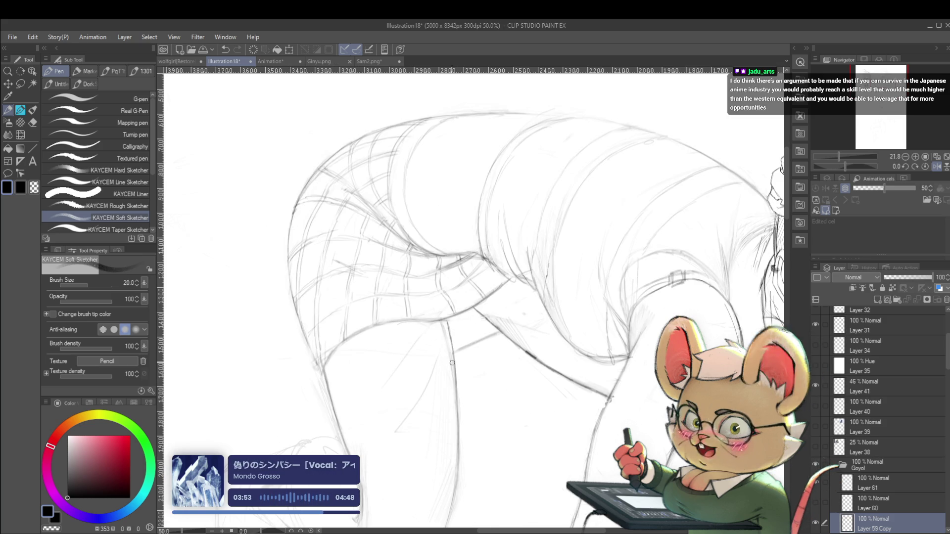
left_click_drag(362, 361, 448, 381)
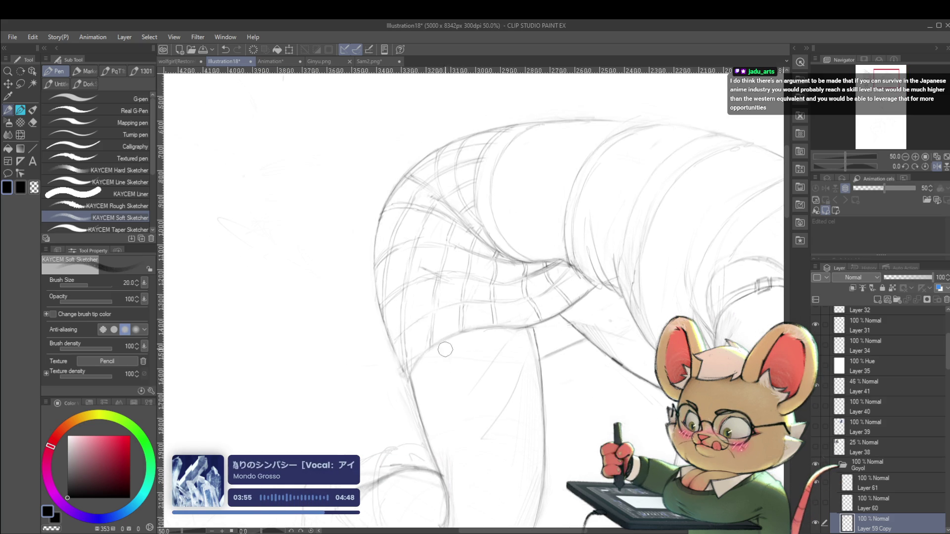
scroll(523, 291, "down", 2)
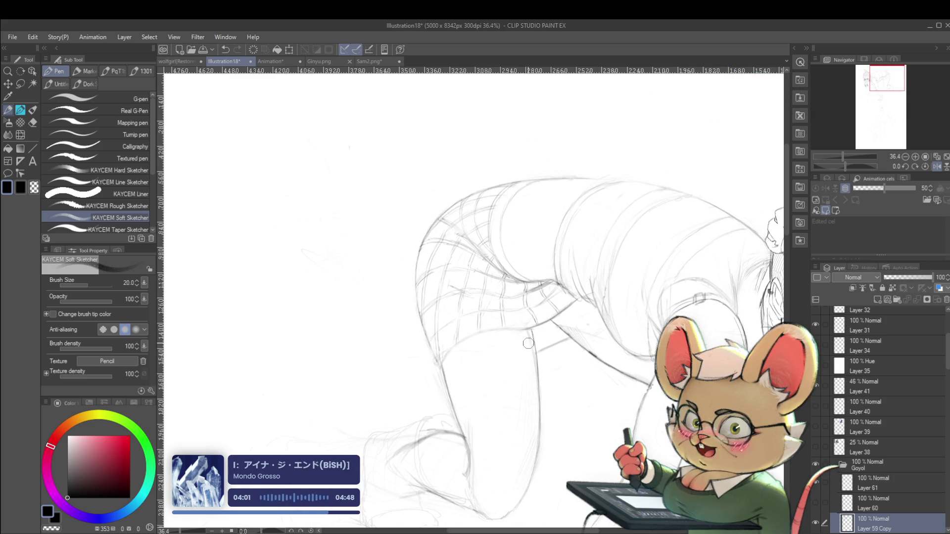
scroll(537, 387, "down", 3)
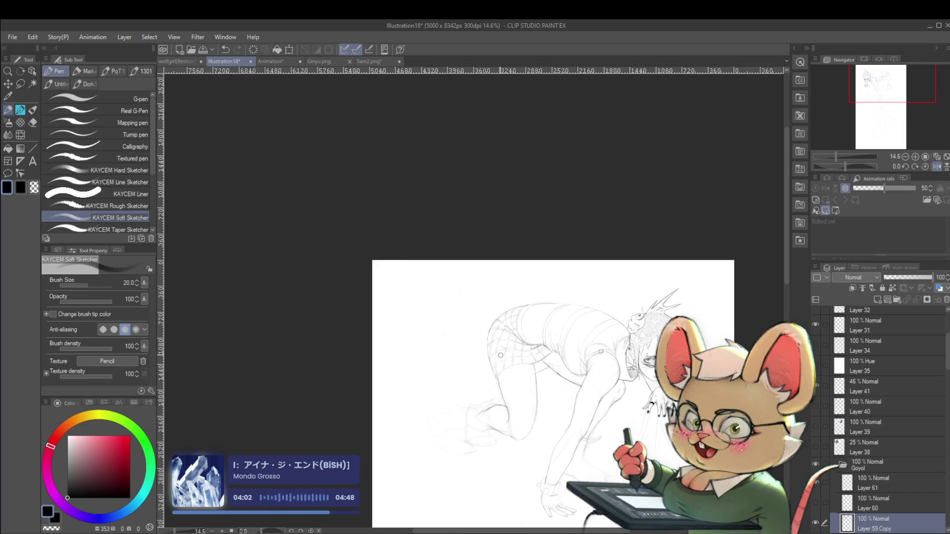
left_click(937, 166)
scroll(508, 341, "up", 1)
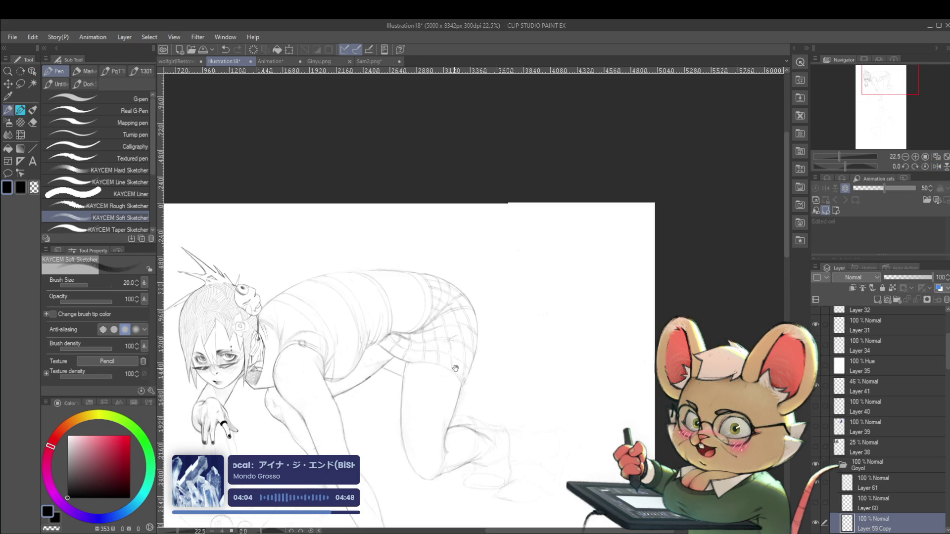
scroll(508, 341, "up", 1)
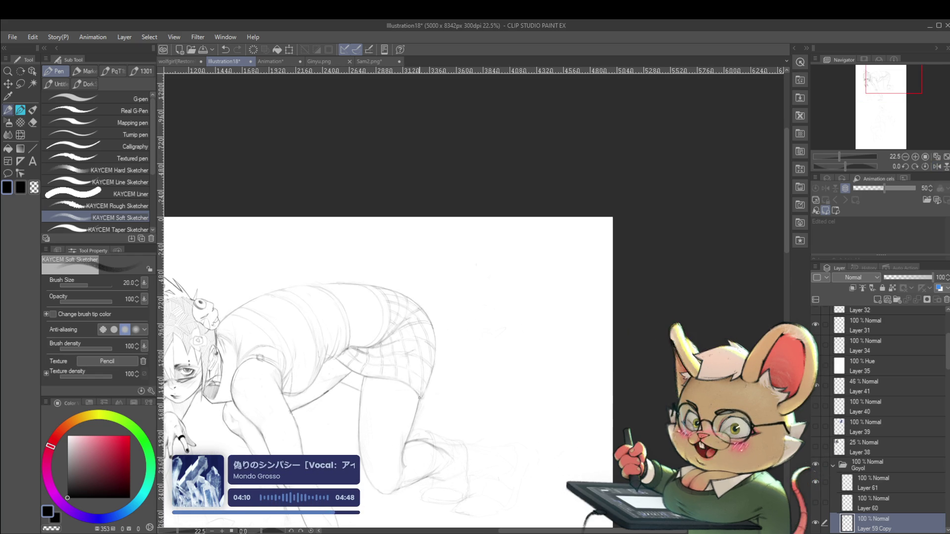
scroll(397, 263, "down", 2)
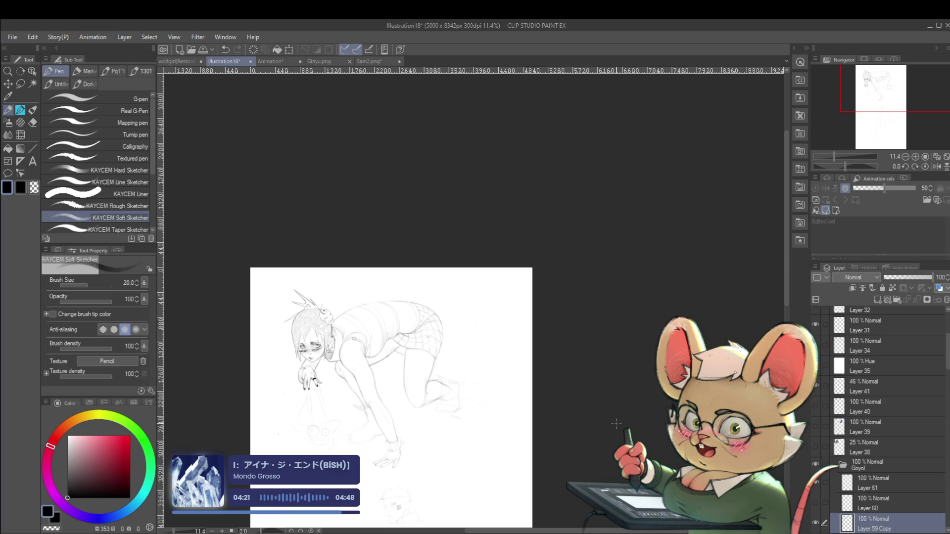
left_click(936, 166)
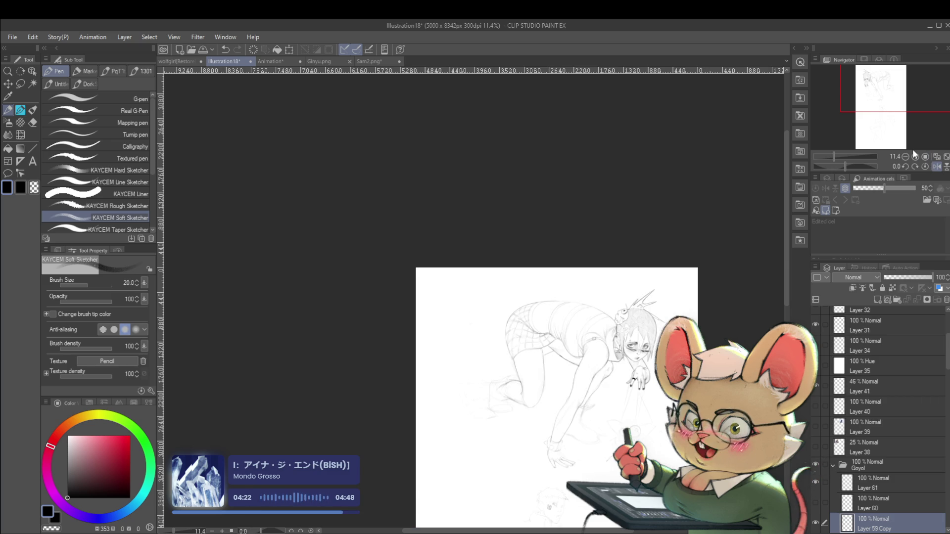
scroll(552, 349, "up", 3)
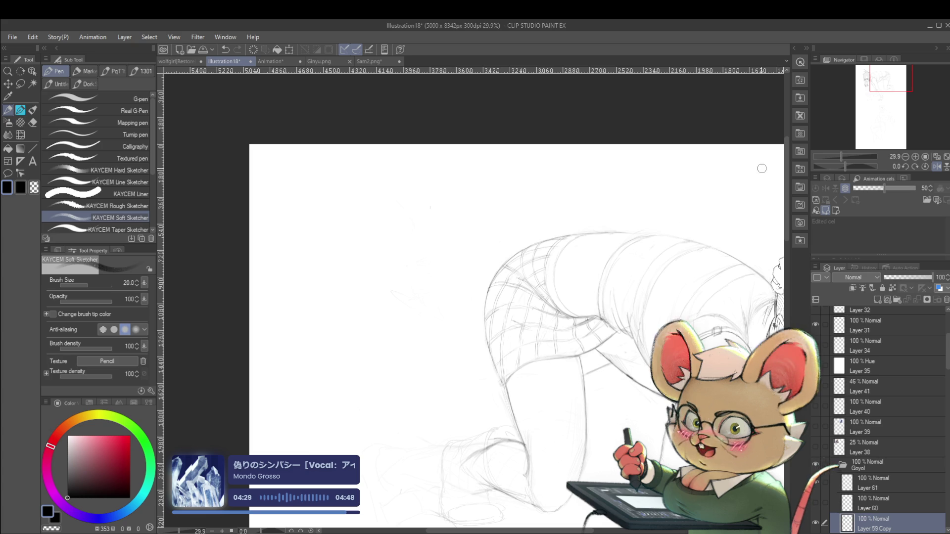
left_click_drag(782, 376, 526, 304)
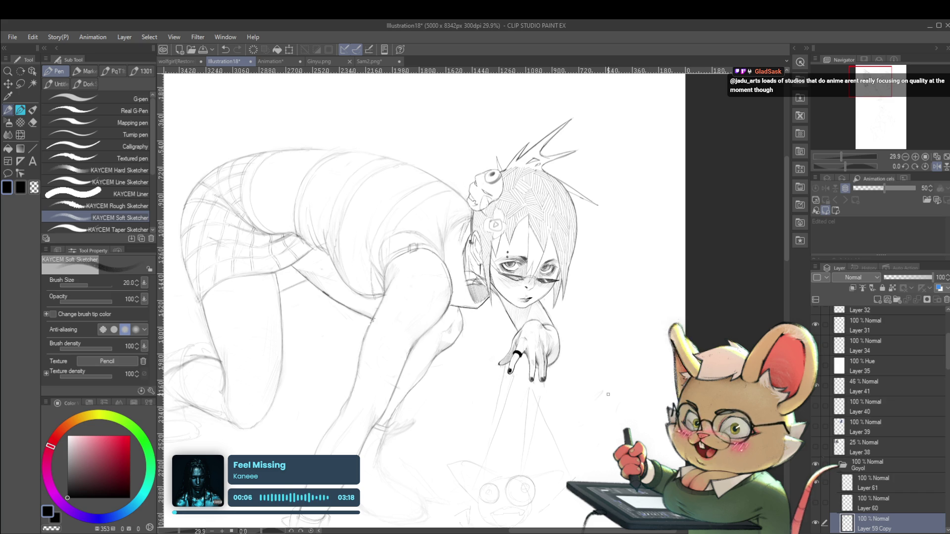
left_click_drag(616, 365, 709, 514)
left_click_drag(750, 485, 619, 282)
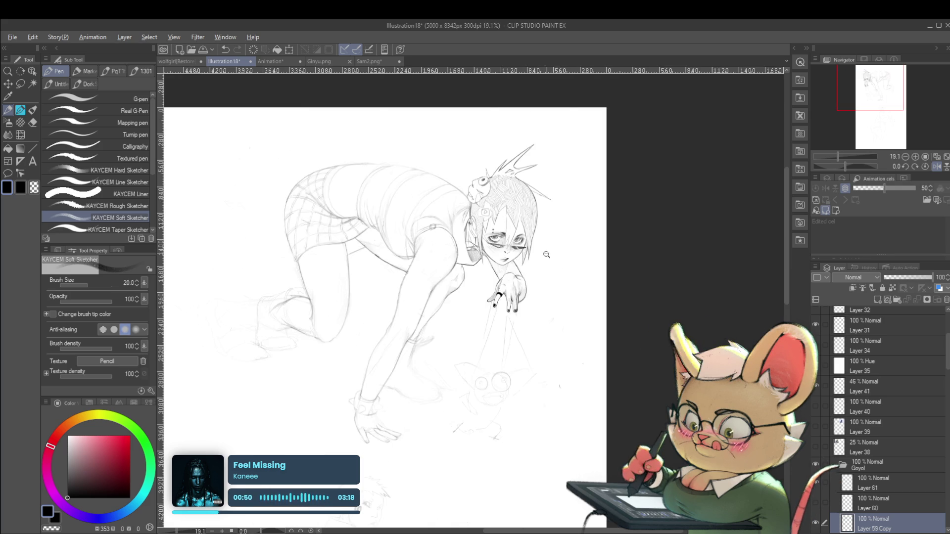
scroll(551, 294, "up", 3)
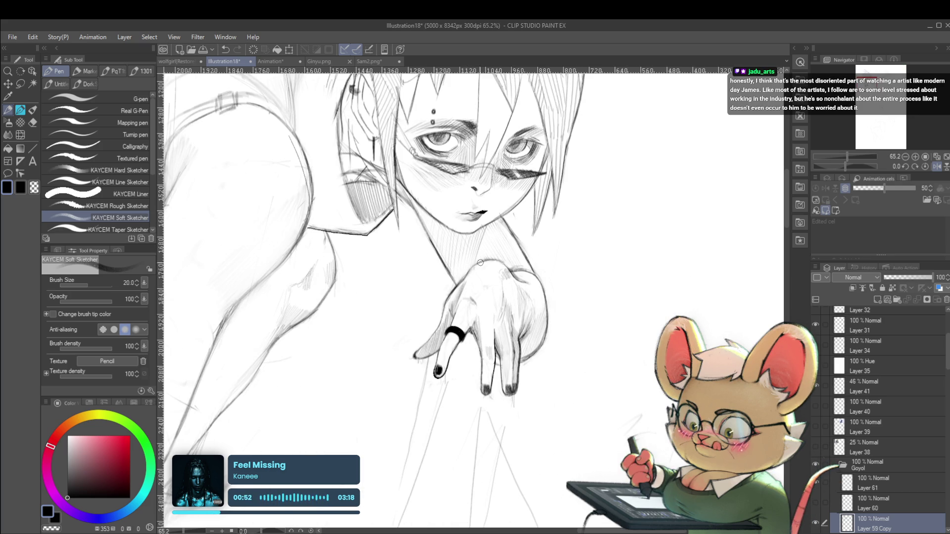
scroll(508, 265, "down", 3)
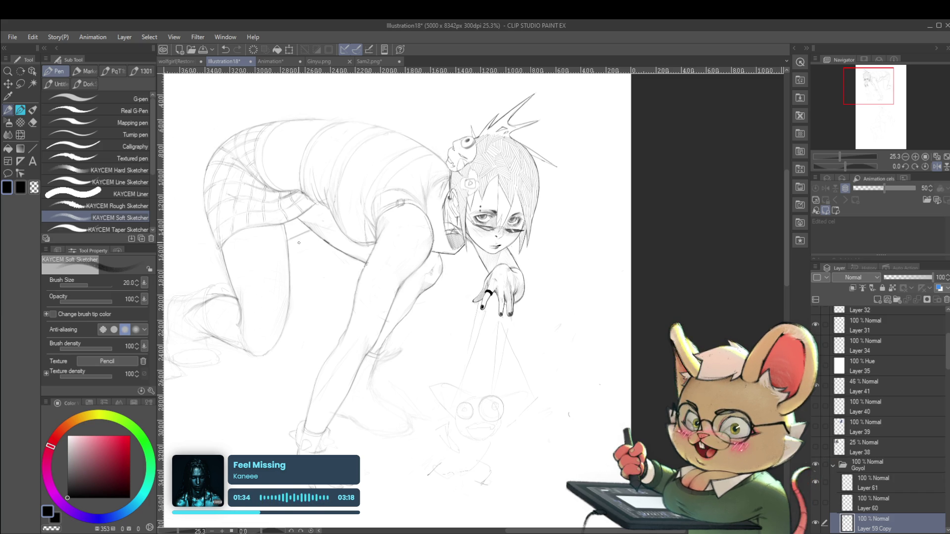
left_click_drag(288, 235, 357, 290)
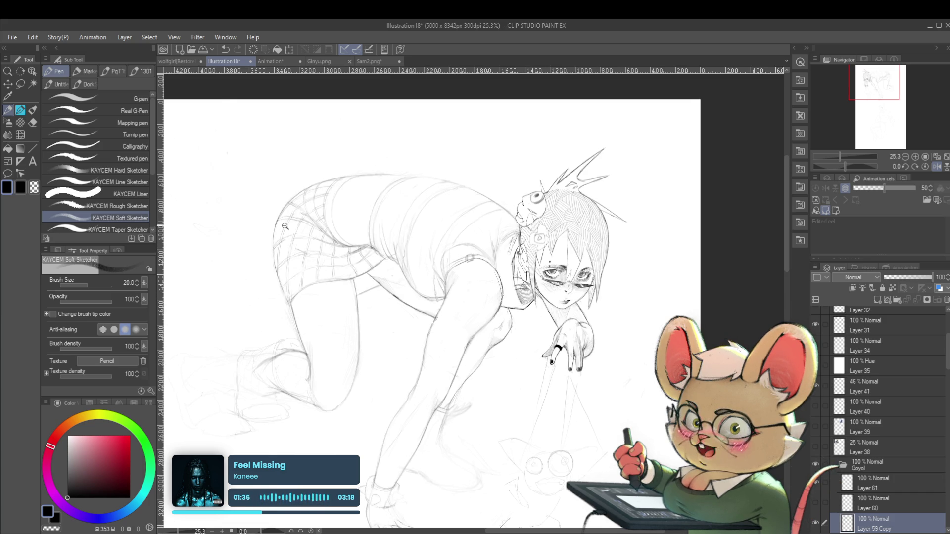
left_click(283, 227)
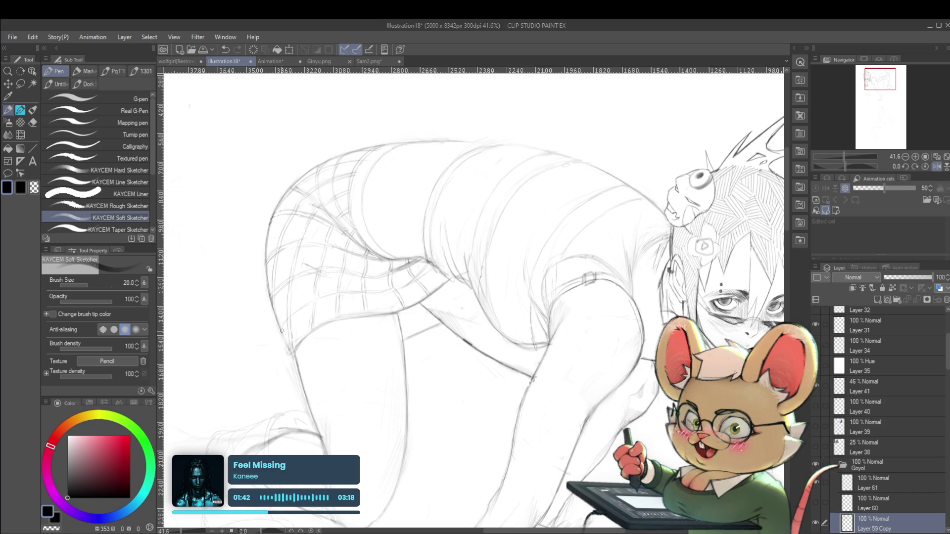
scroll(296, 286, "down", 5)
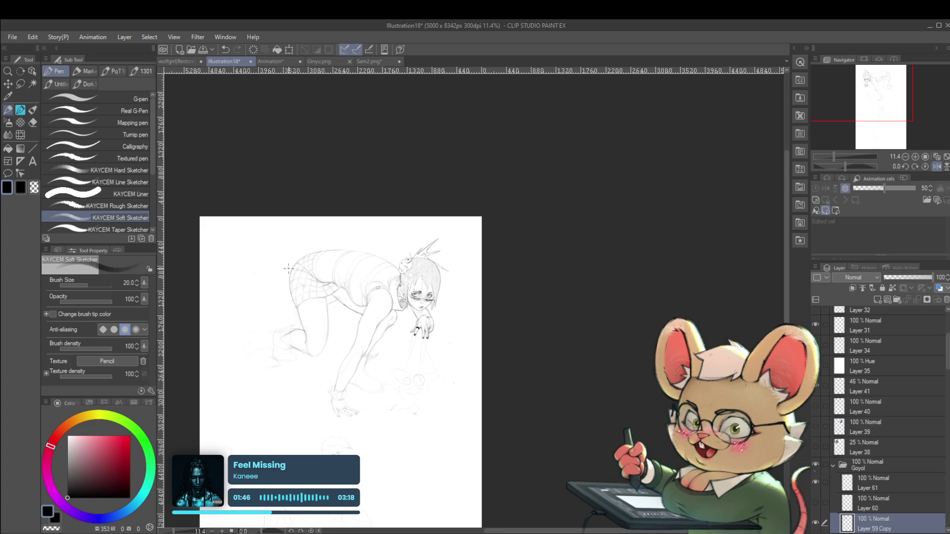
scroll(348, 349, "up", 4)
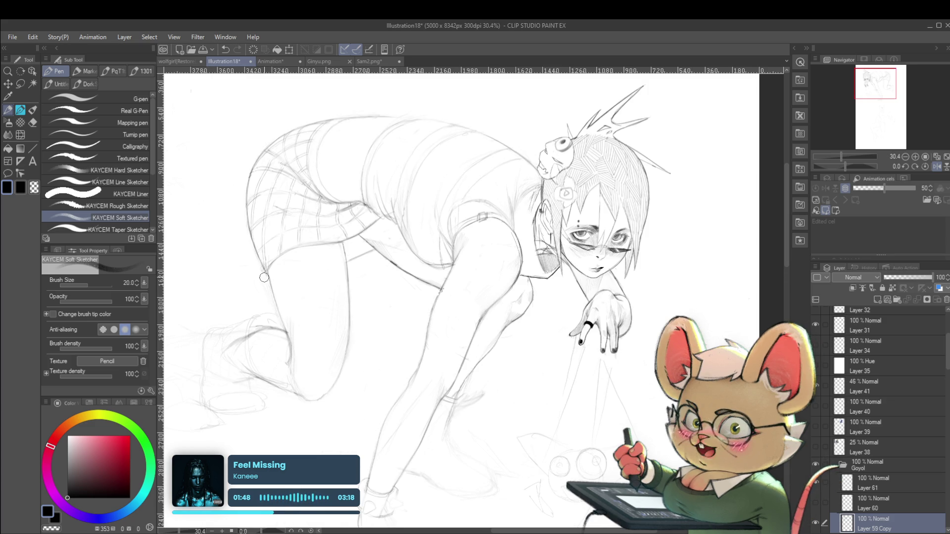
scroll(293, 293, "down", 2)
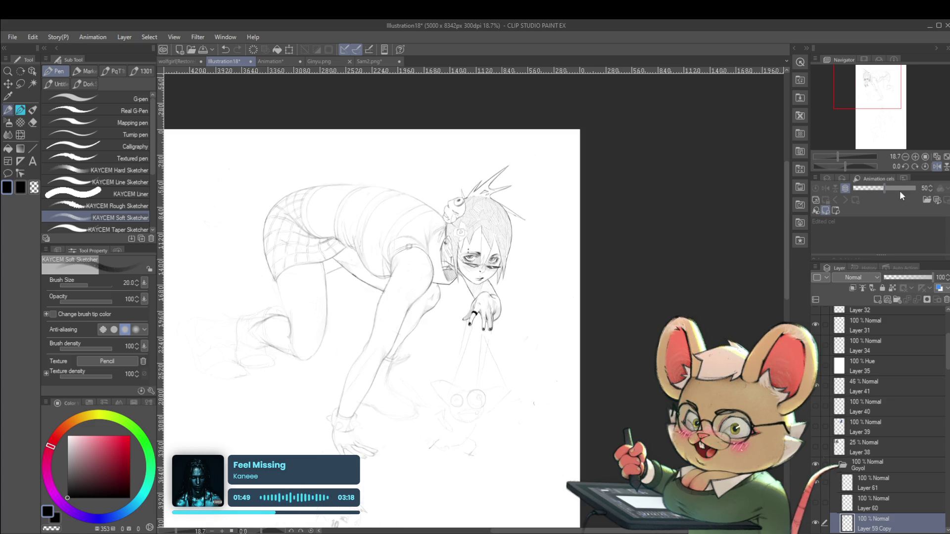
left_click(935, 167)
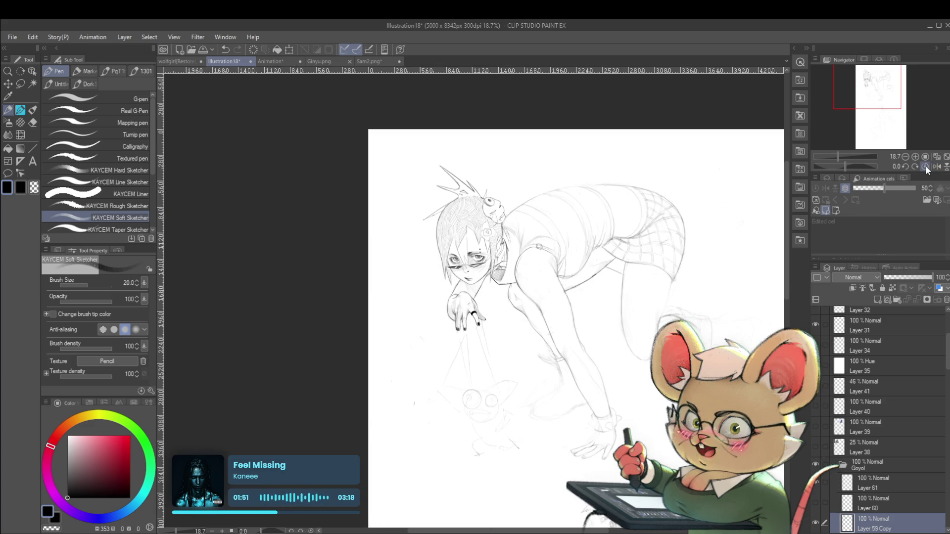
scroll(669, 288, "up", 2)
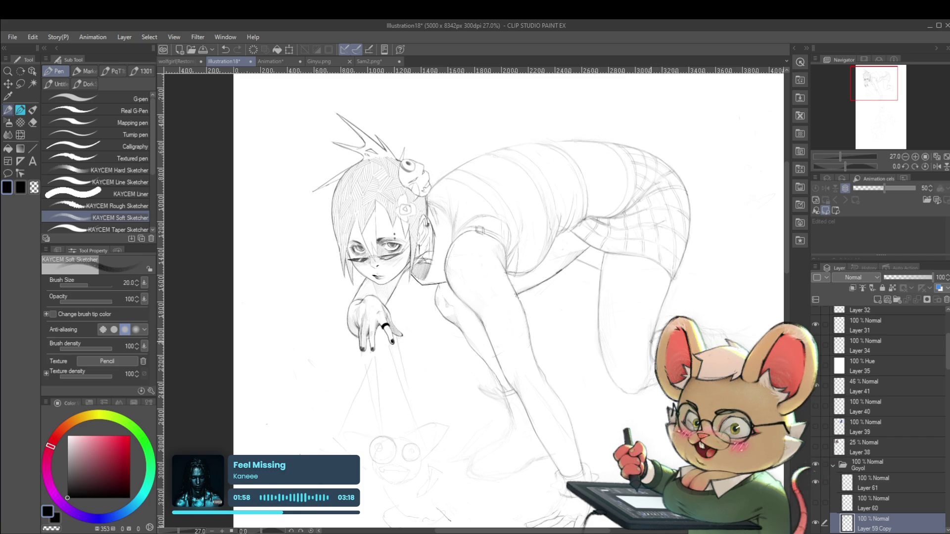
scroll(683, 289, "down", 3)
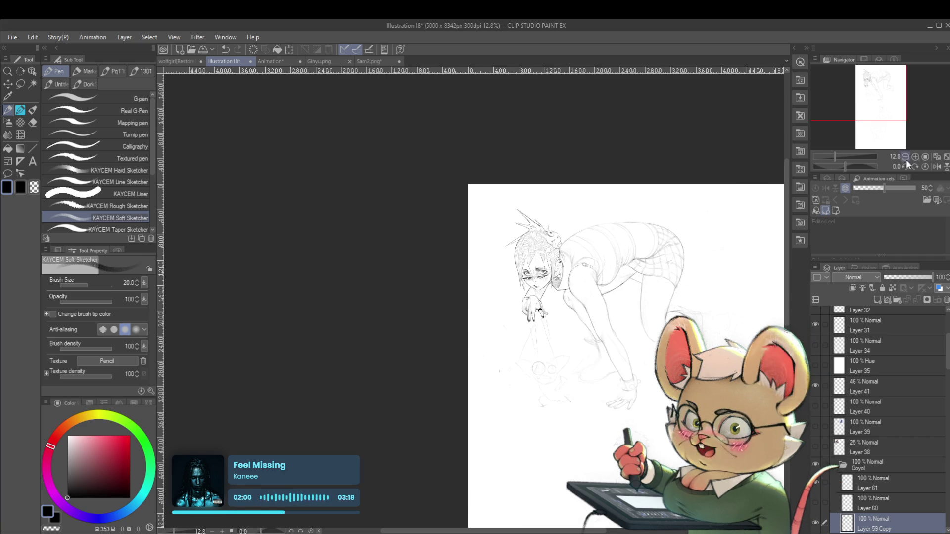
left_click(935, 166)
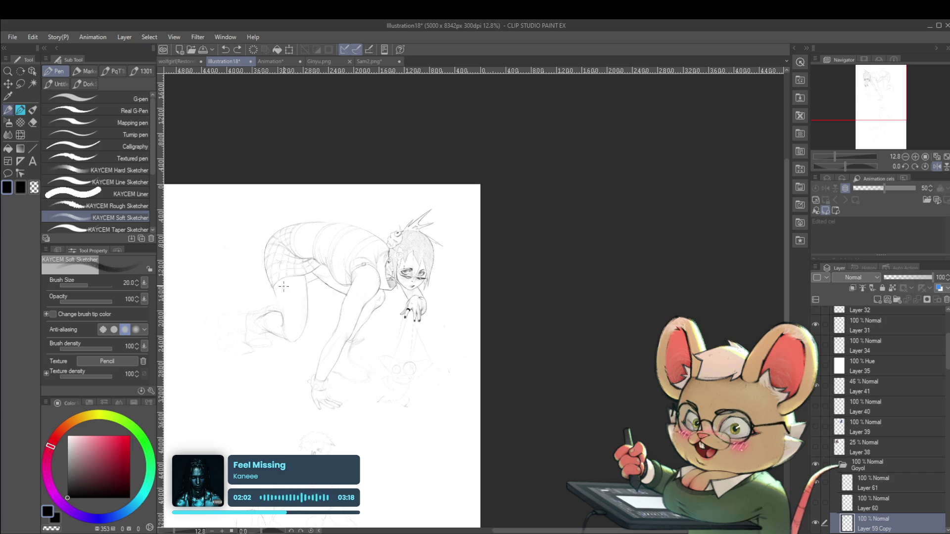
scroll(286, 291, "up", 3)
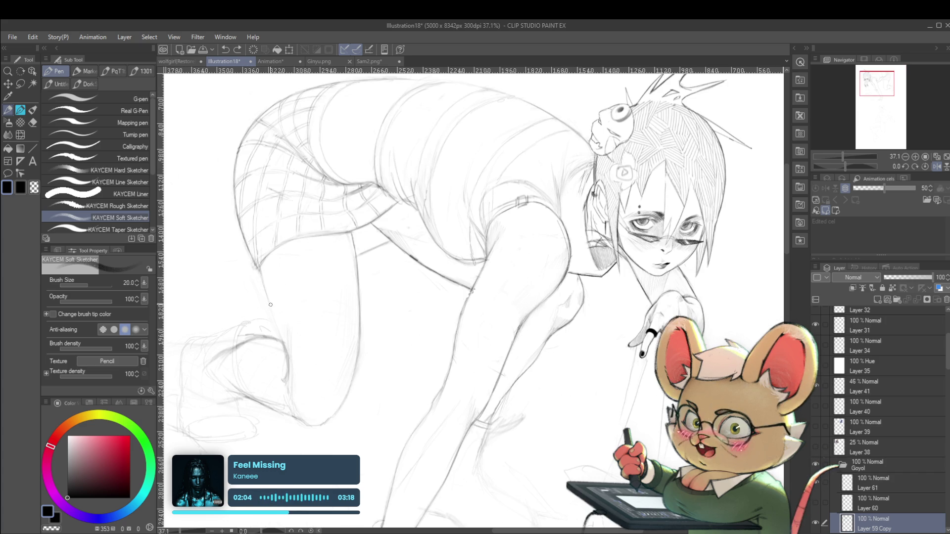
Extend the pencil line down the leg contour and centre the whole page in view
left_click_drag(267, 301, 290, 357)
scroll(291, 379, "down", 3)
scroll(297, 287, "down", 1)
left_click_drag(291, 246, 326, 276)
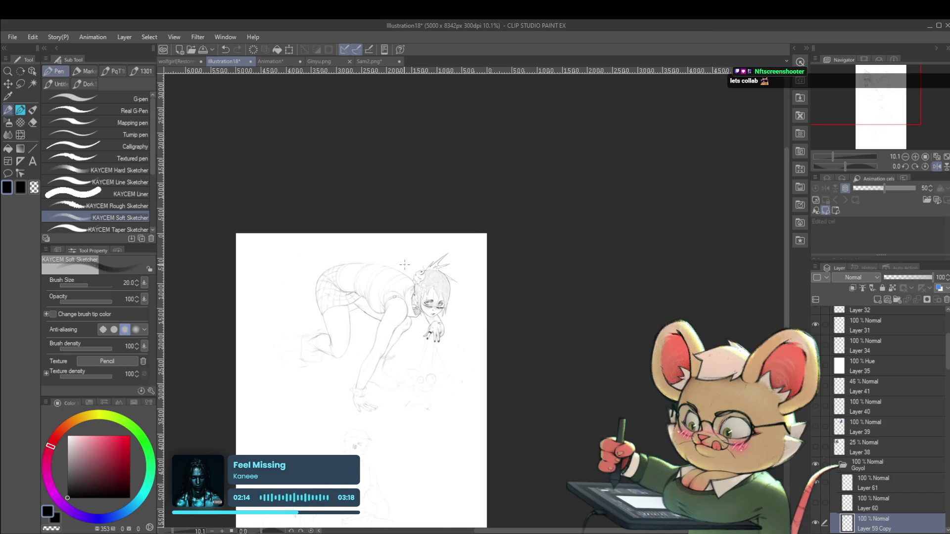
Zoom in and out to inspect the crouching girl sketch
scroll(356, 311, "up", 2)
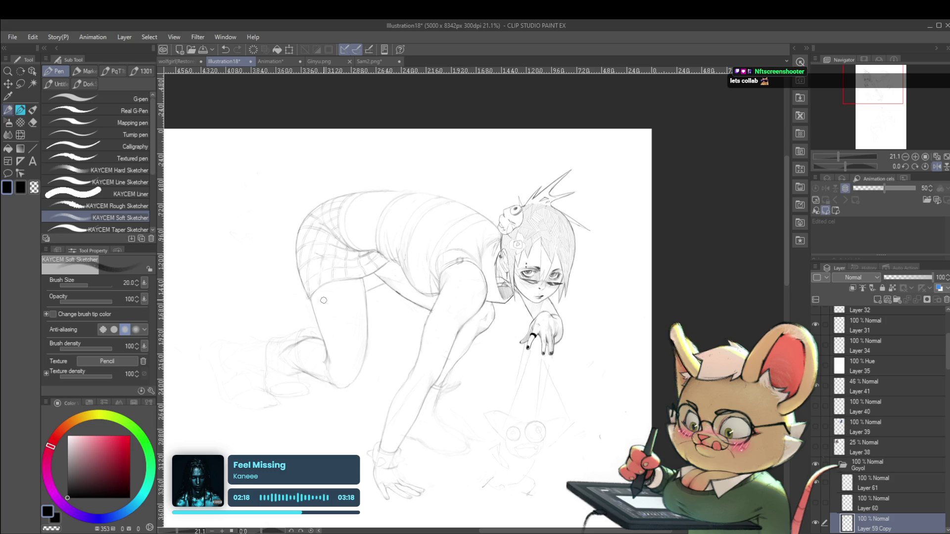
scroll(316, 298, "down", 1)
scroll(319, 294, "down", 1)
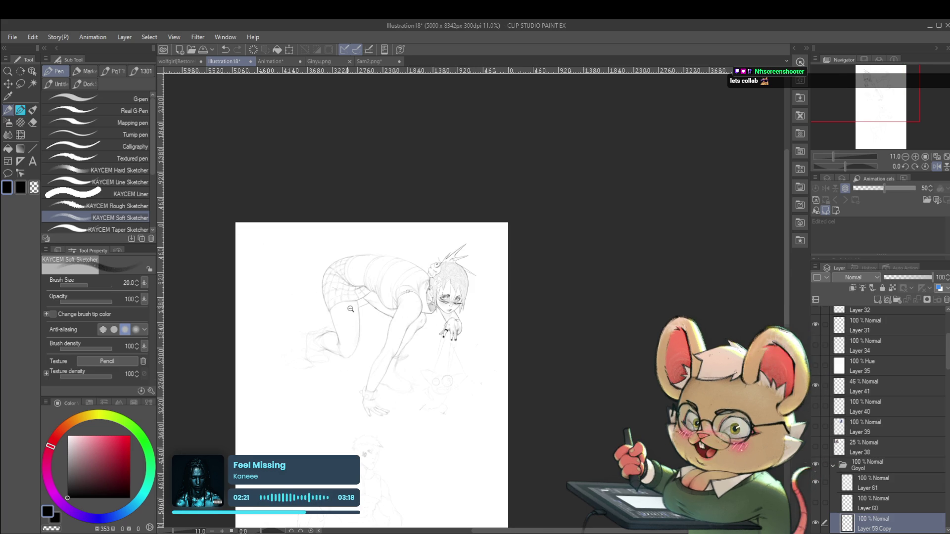
scroll(321, 292, "up", 2)
scroll(351, 301, "up", 2)
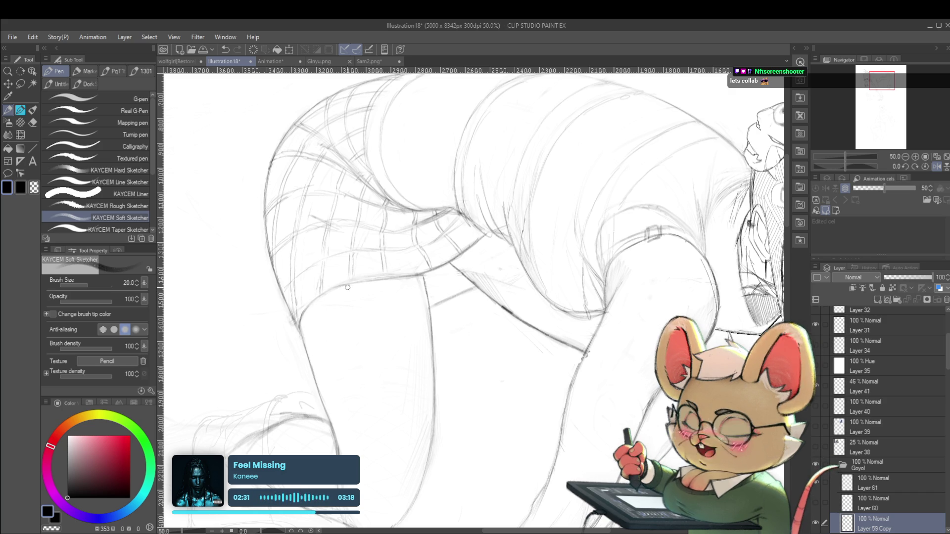
scroll(512, 280, "down", 3)
scroll(582, 244, "down", 2)
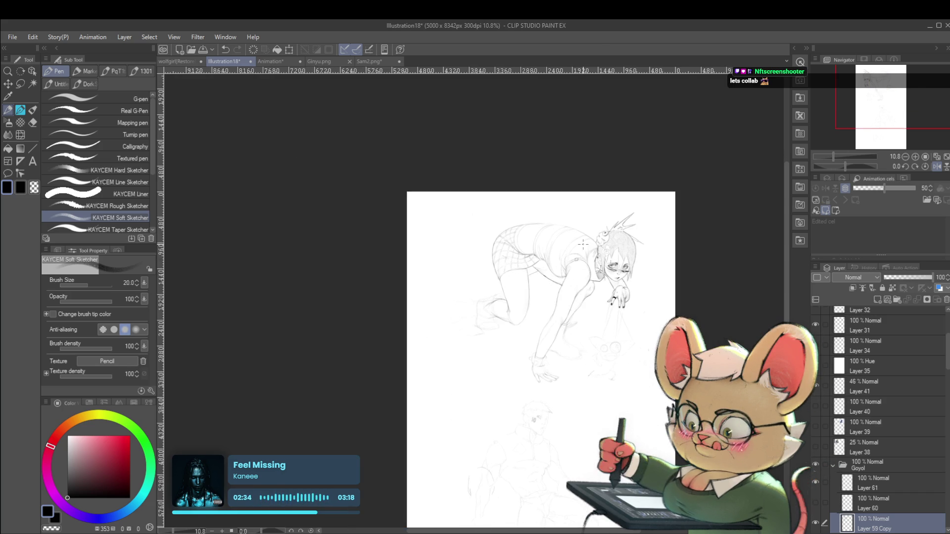
scroll(510, 283, "up", 5)
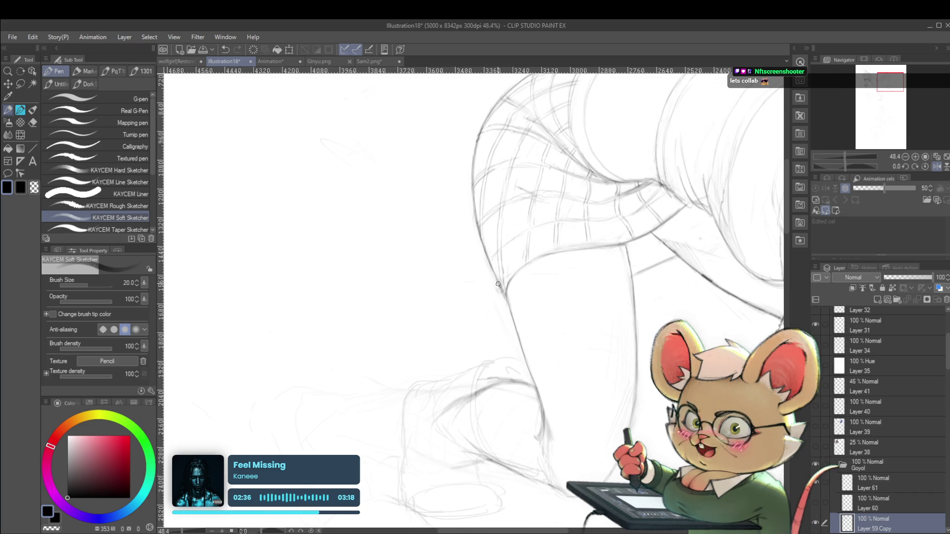
scroll(507, 307, "down", 3)
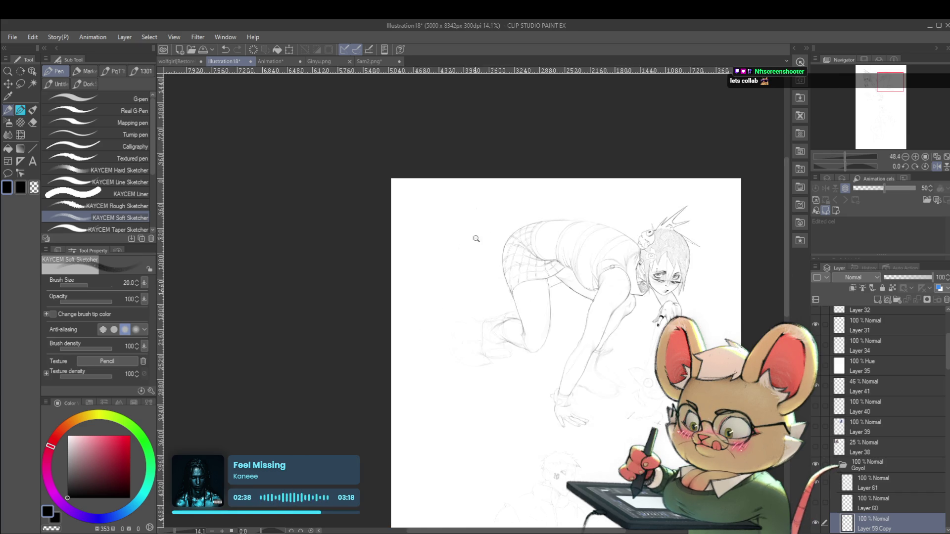
scroll(540, 272, "down", 1)
scroll(573, 235, "down", 2)
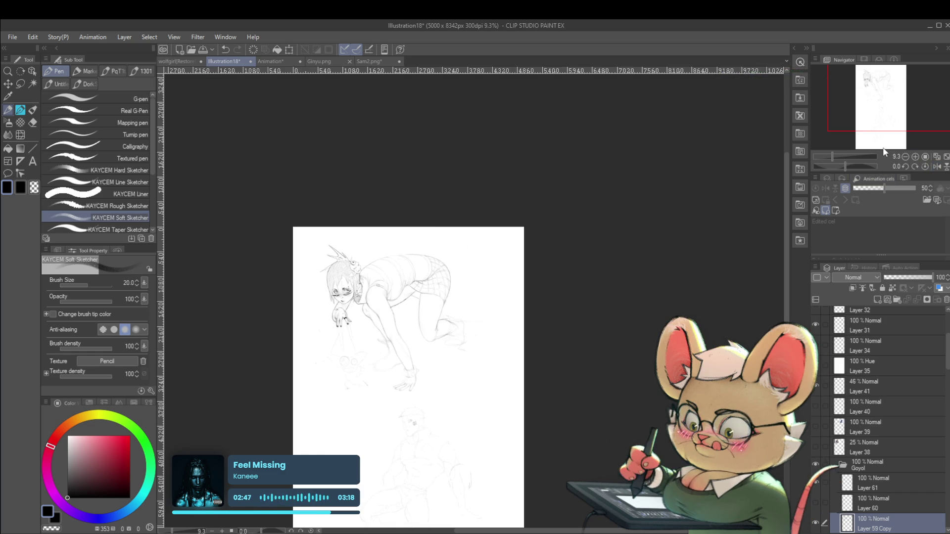
Zoom in closely on the mirrored figure's plaid shorts for hatching detail
left_click(473, 303)
left_click_drag(473, 303, 389, 296)
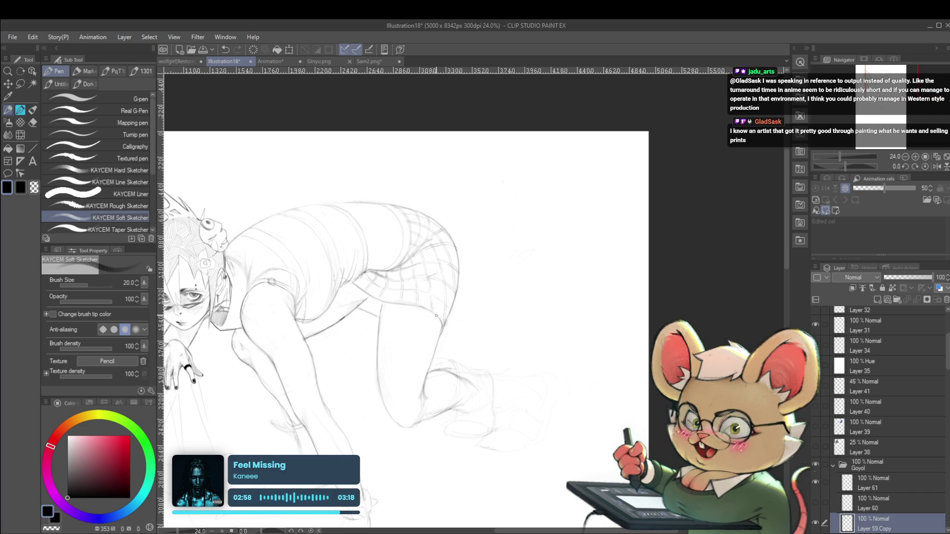
scroll(403, 303, "down", 3)
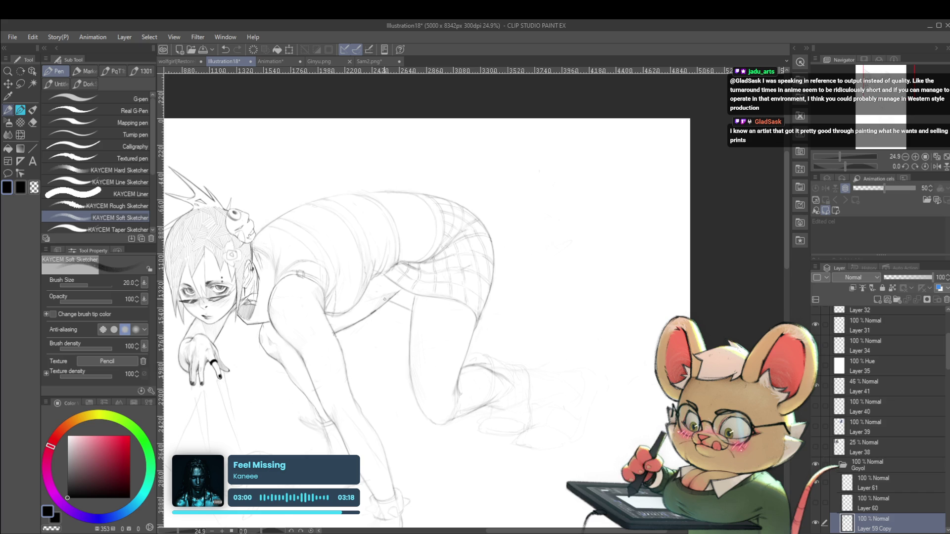
scroll(385, 299, "up", 3)
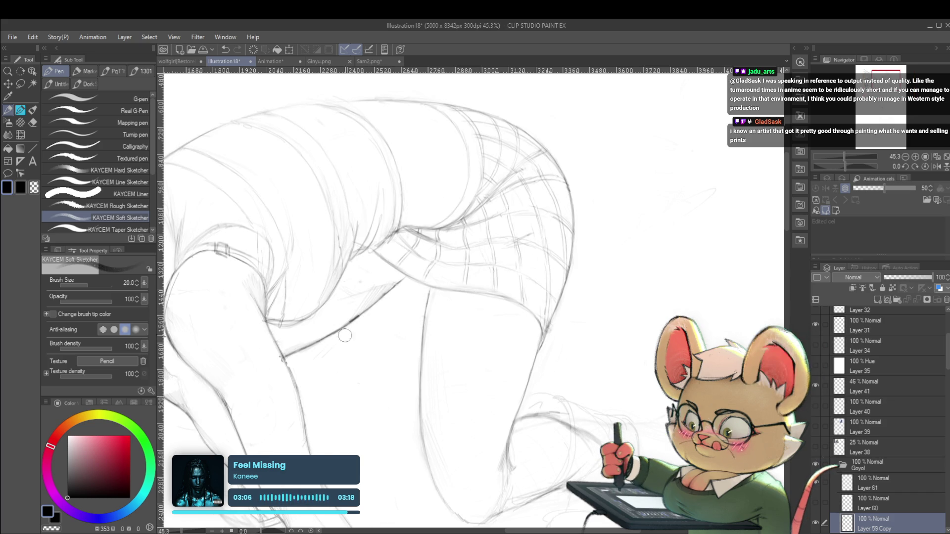
left_click_drag(364, 358, 341, 317)
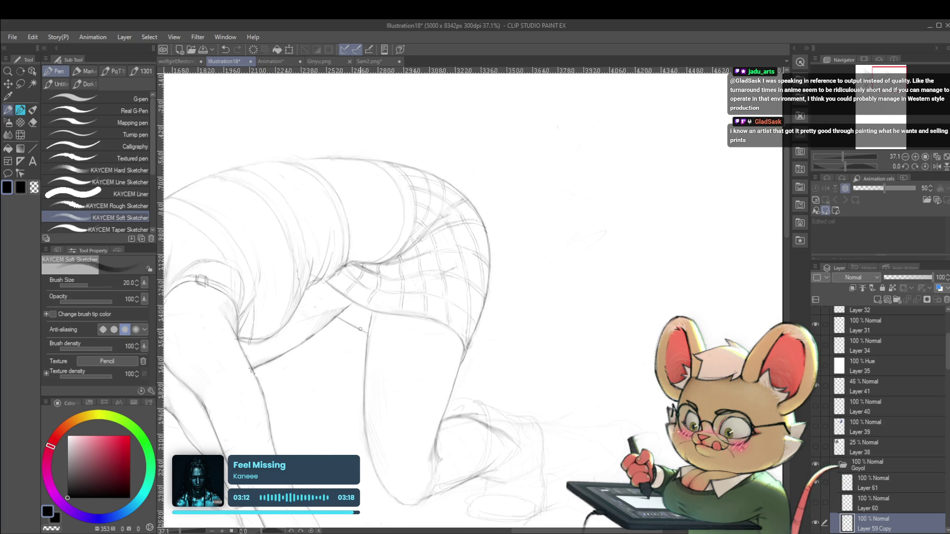
left_click_drag(367, 331, 314, 361)
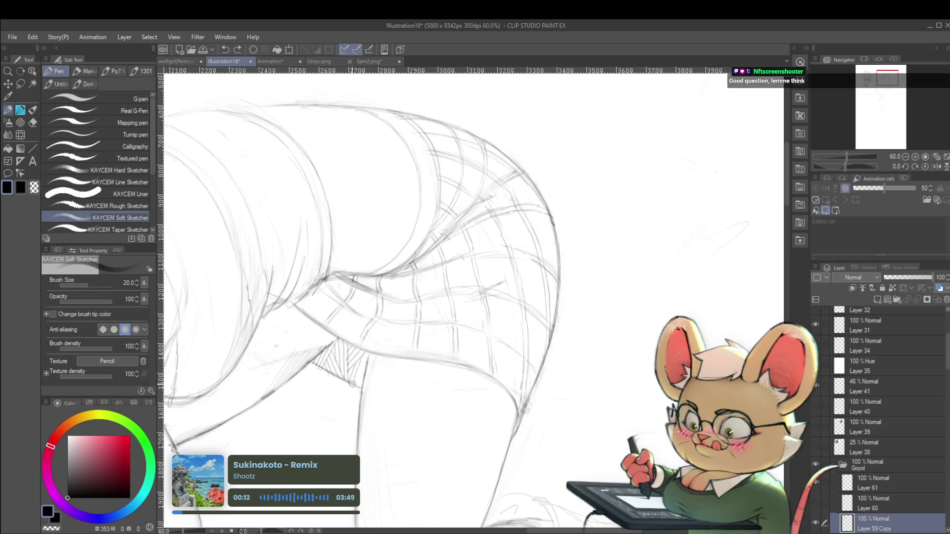
Zoom out, reposition the page, and flip the view back to normal
scroll(397, 325, "down", 5)
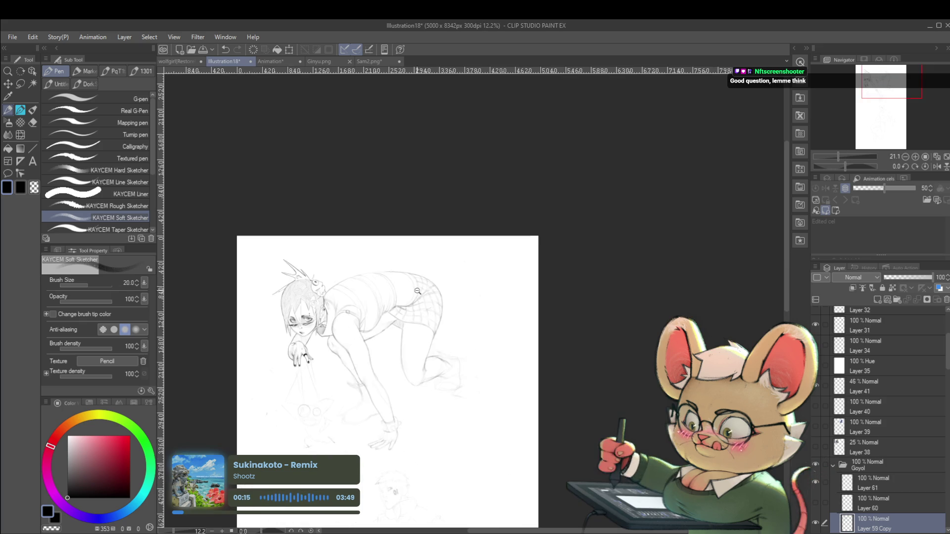
scroll(397, 325, "down", 1)
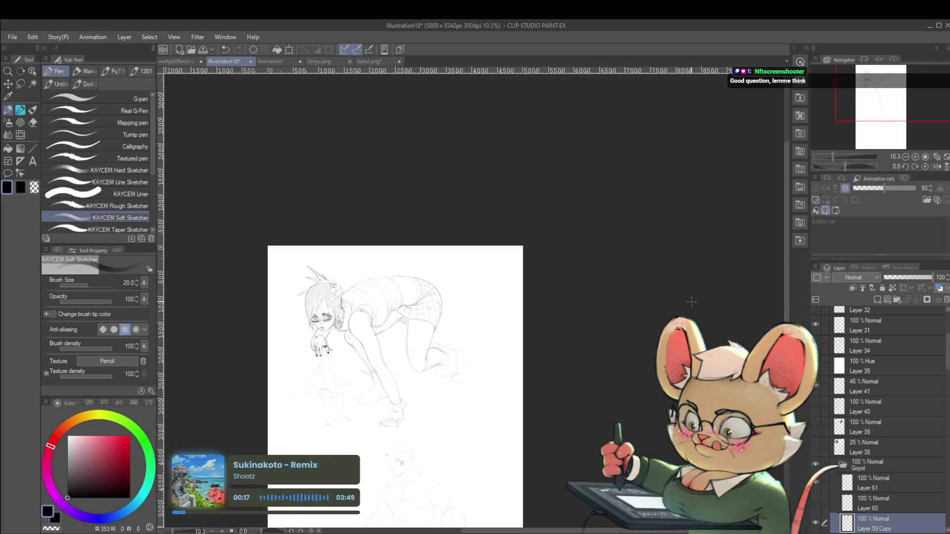
left_click_drag(556, 328, 604, 298)
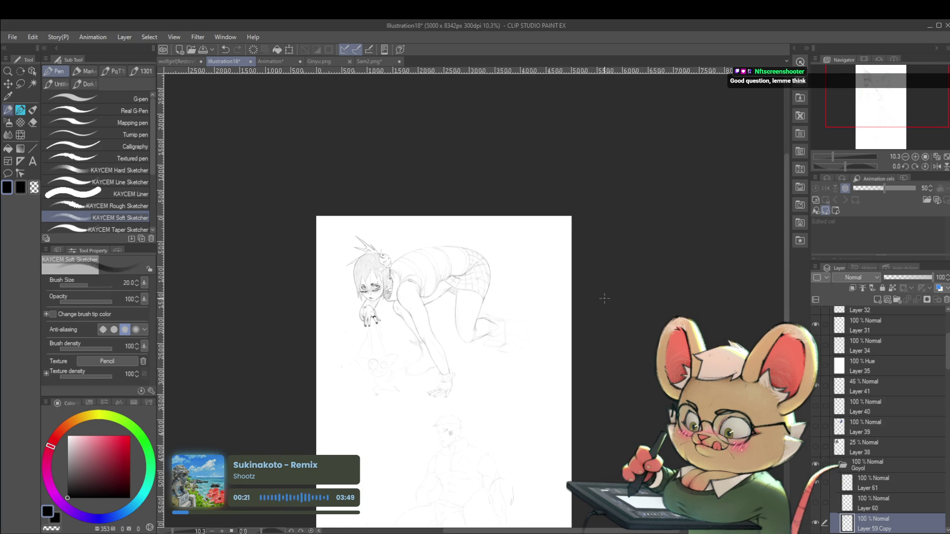
left_click(936, 167)
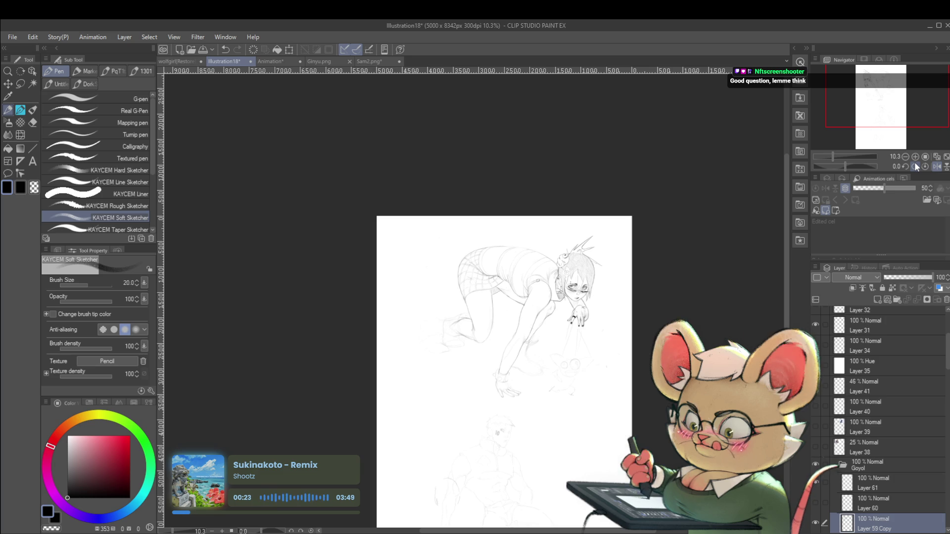
Zoom in on the figure and reduce the brush size to 12
scroll(512, 272, "up", 5)
left_click_drag(412, 333, 417, 343)
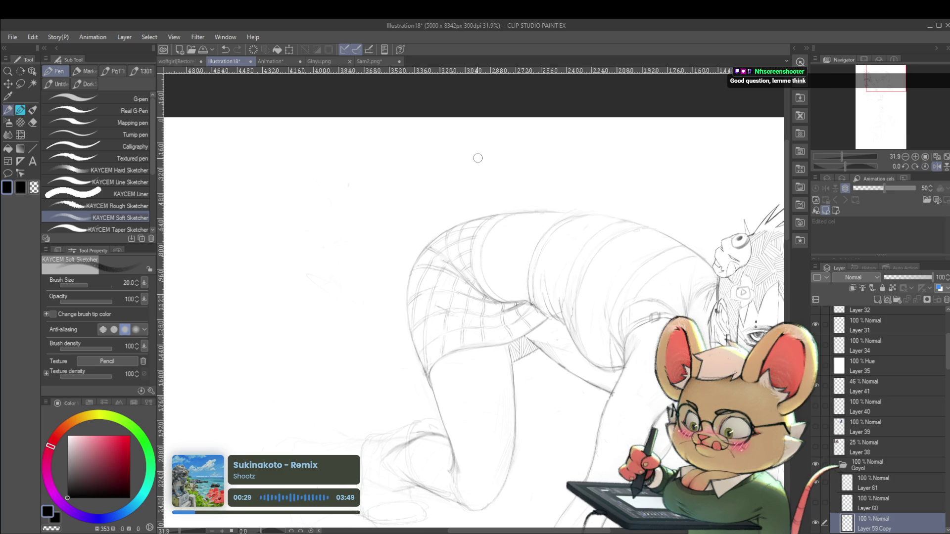
key("bracketleft")
key("bracketleft")
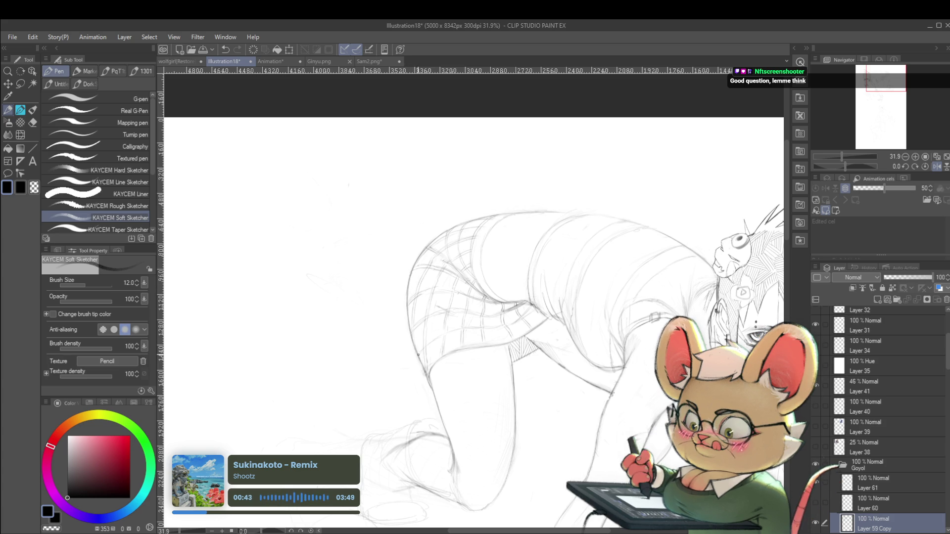
Zoom out and mirror the canvas view horizontally with Flip horizontal
scroll(416, 367, "down", 3)
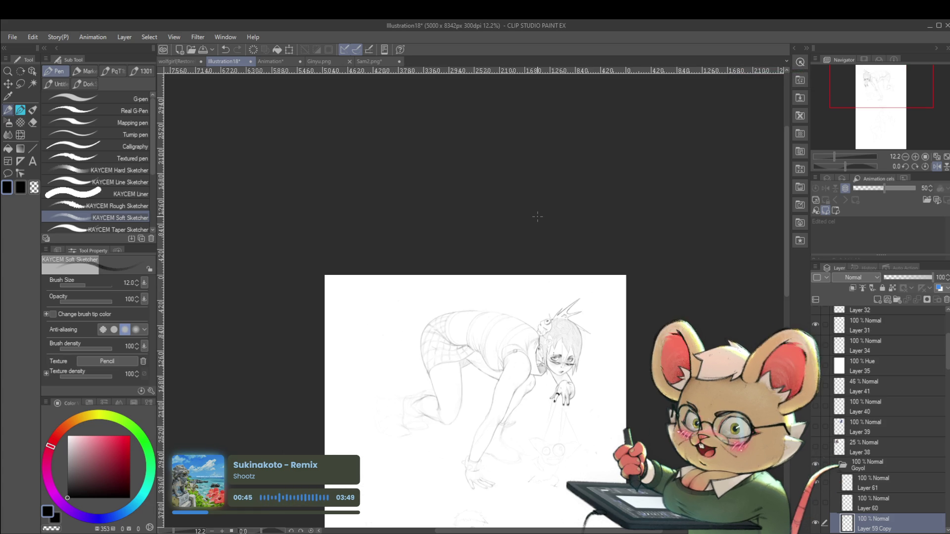
scroll(423, 361, "up", 4)
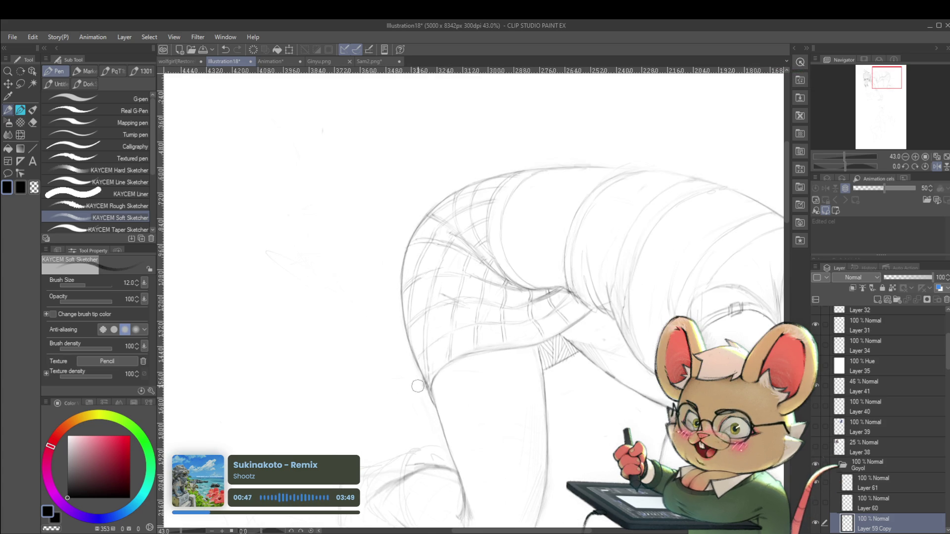
scroll(415, 379, "down", 2)
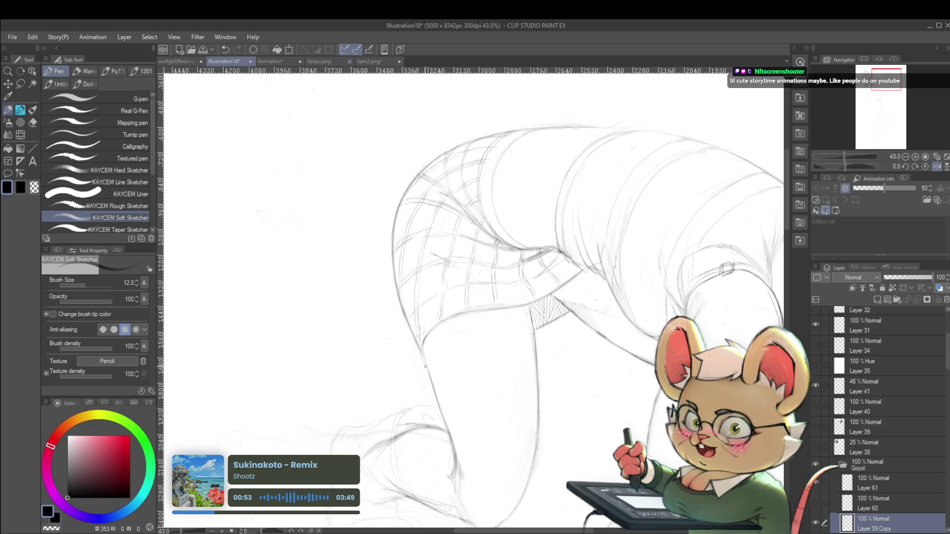
scroll(441, 337, "down", 5)
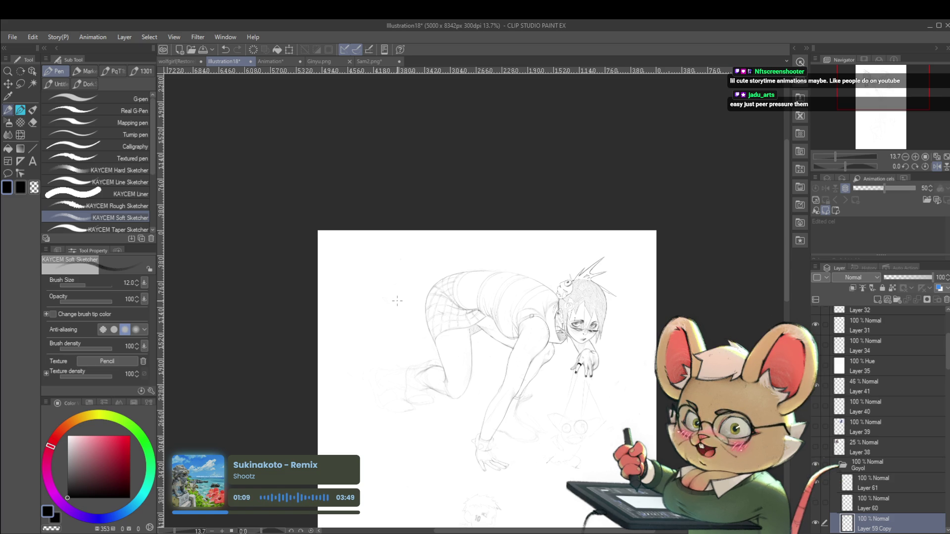
left_click(937, 167)
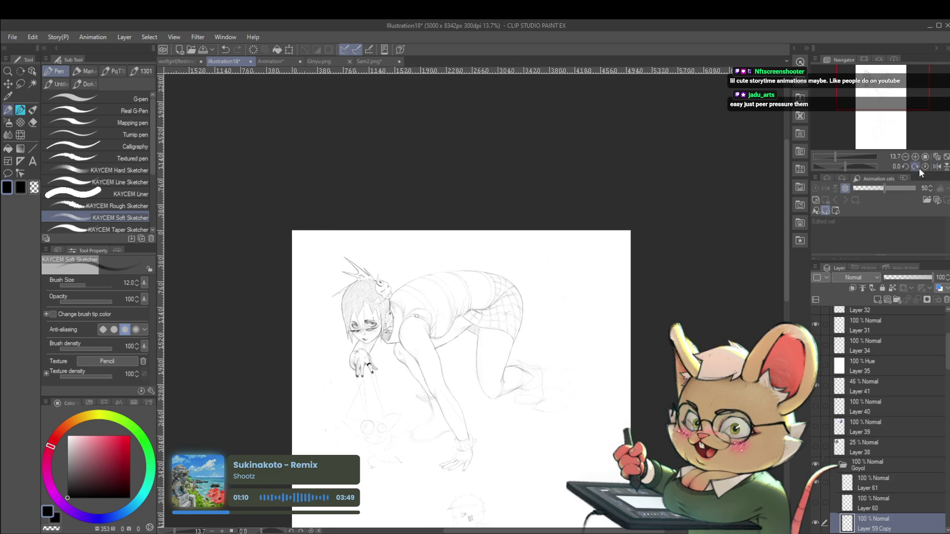
Narrow the Tool palette from three columns to two to widen the canvas
scroll(466, 322, "up", 2)
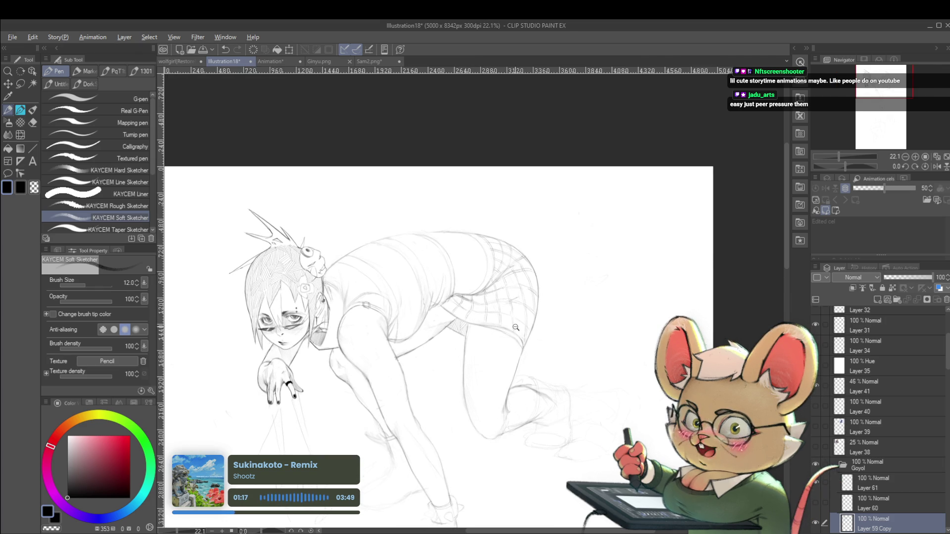
scroll(512, 327, "down", 4)
scroll(485, 262, "up", 5)
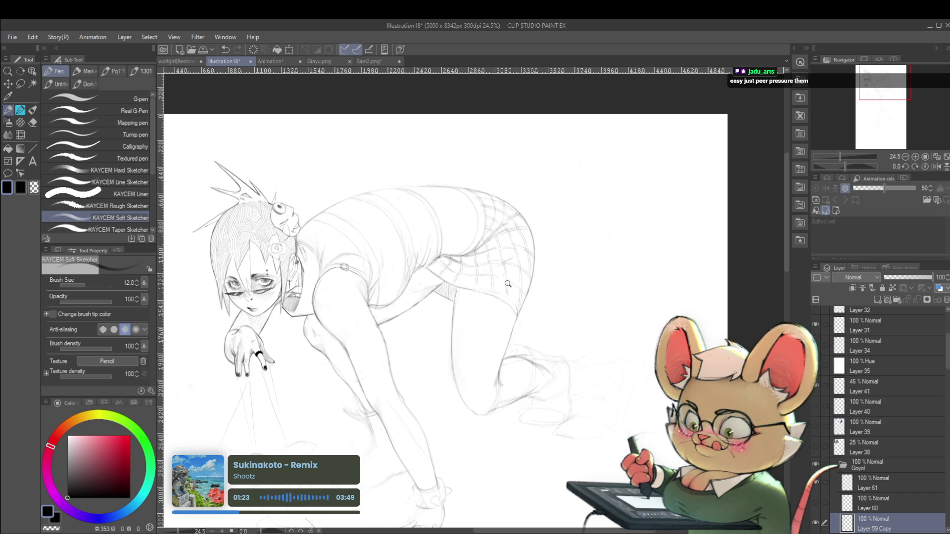
scroll(471, 286, "down", 4)
scroll(487, 286, "up", 5)
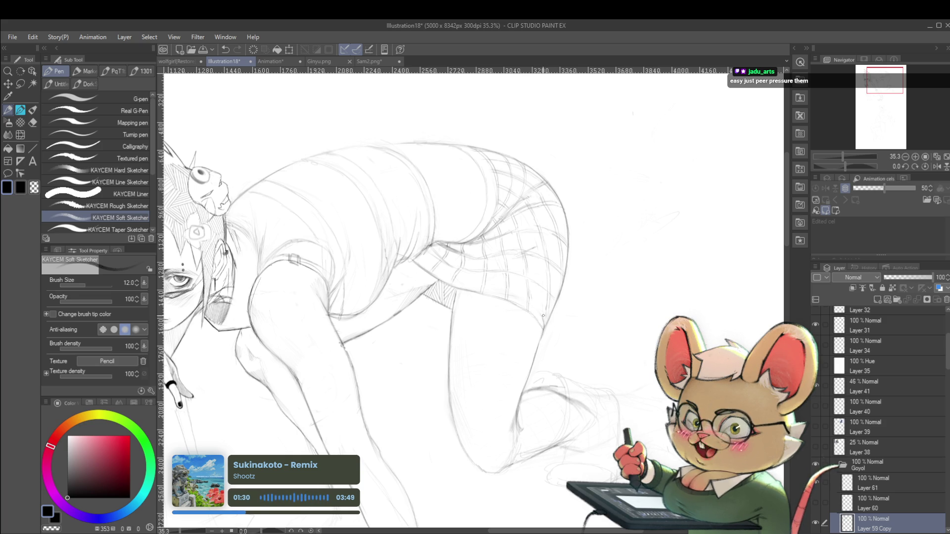
scroll(542, 320, "down", 4)
scroll(564, 275, "down", 2)
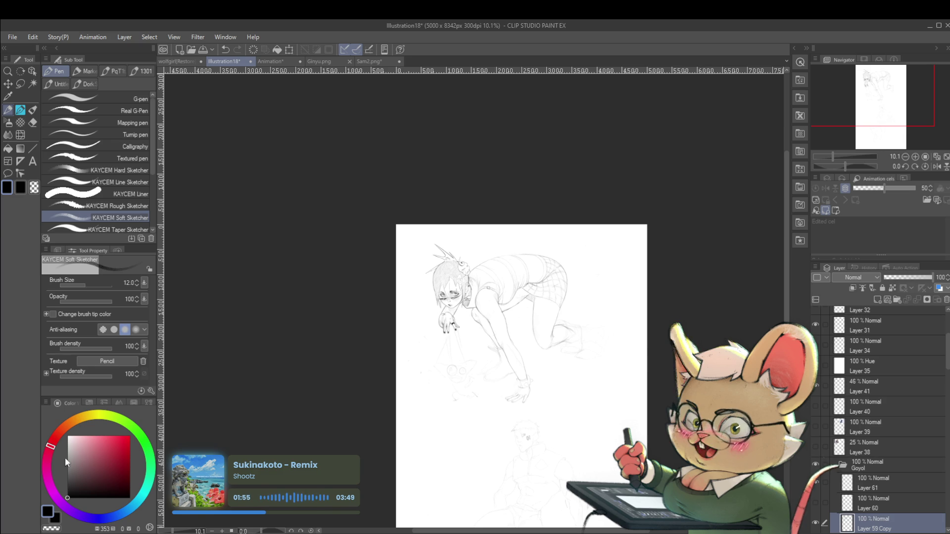
left_click_drag(40, 483, 30, 483)
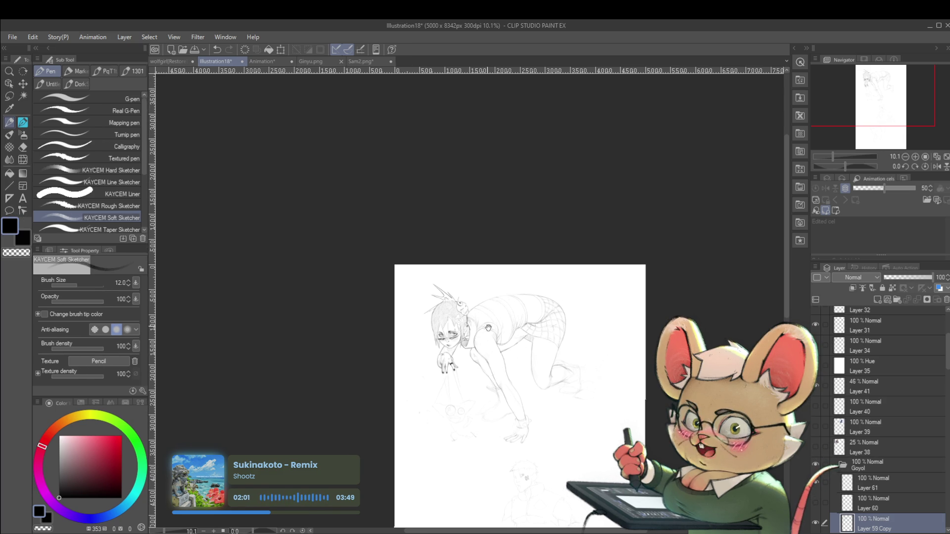
Mirror the view to check the figure's proportions, then flip it back
scroll(475, 270, "up", 5)
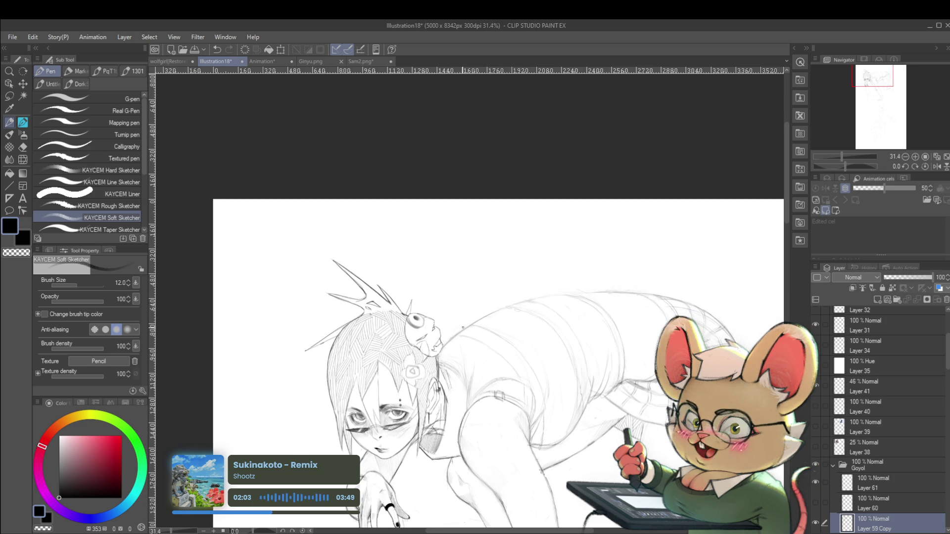
scroll(474, 332, "up", 2)
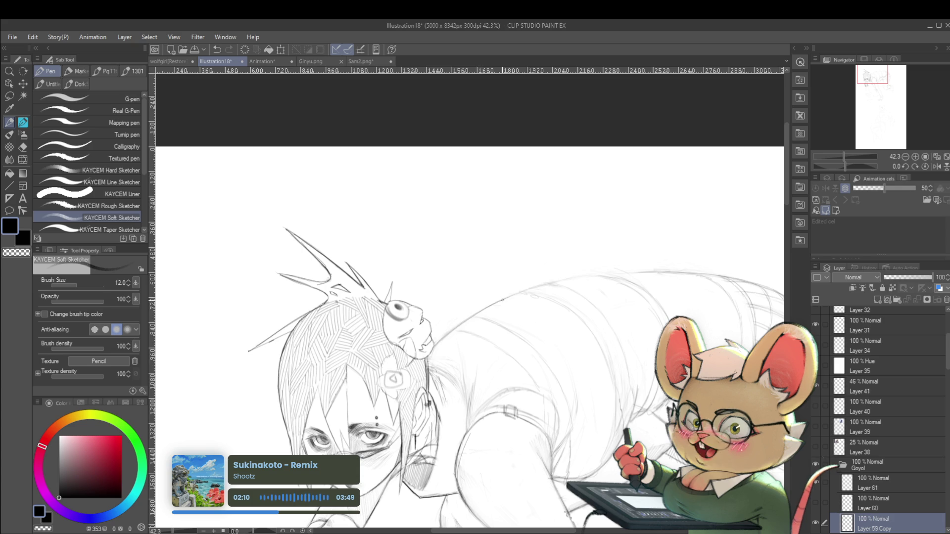
scroll(585, 281, "down", 5)
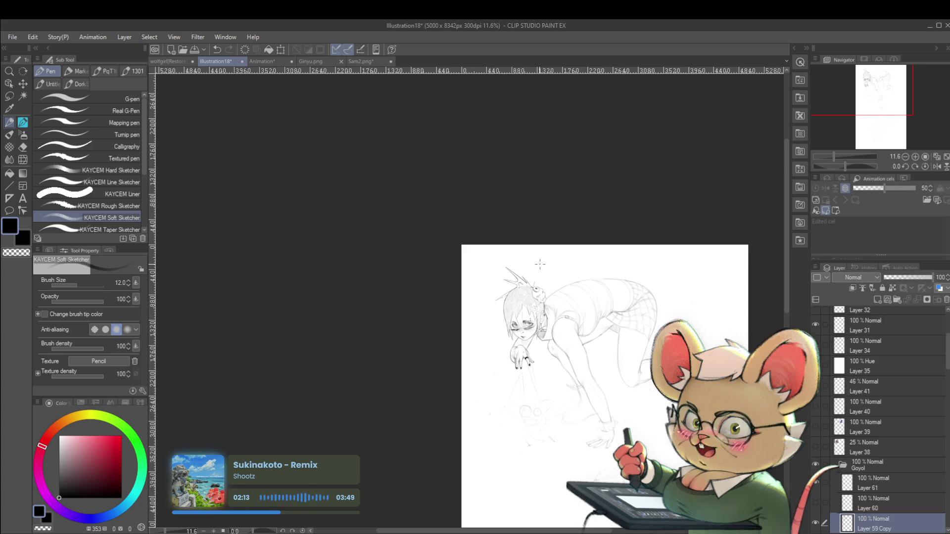
left_click(937, 166)
scroll(357, 279, "up", 1)
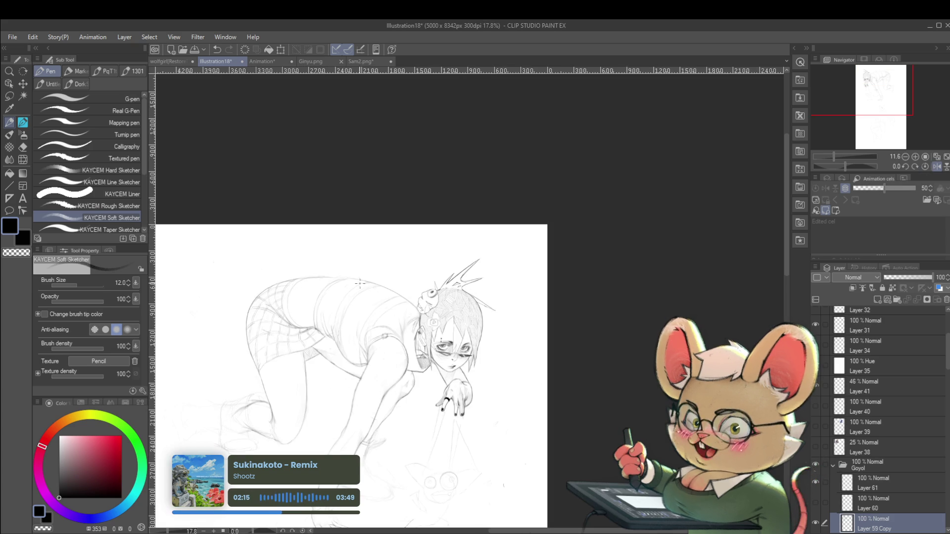
scroll(356, 277, "up", 2)
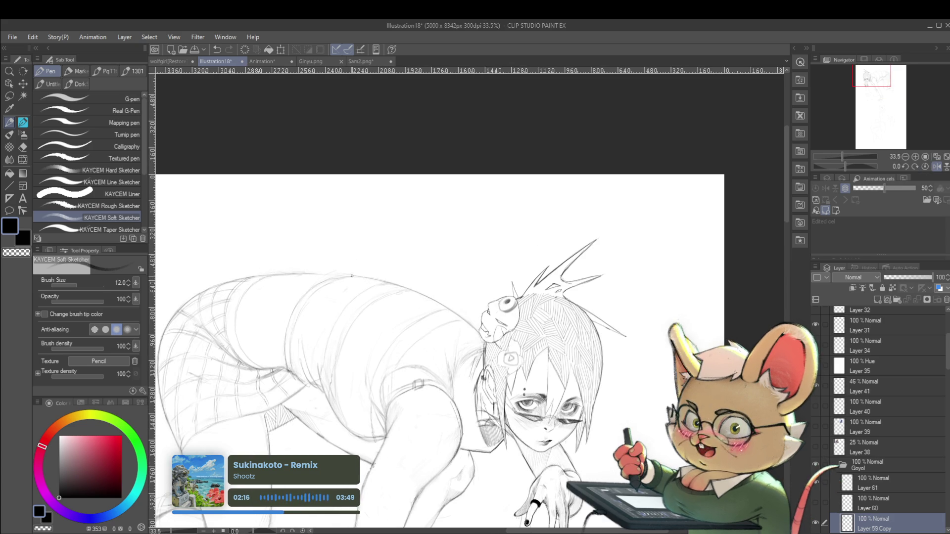
scroll(328, 272, "down", 3)
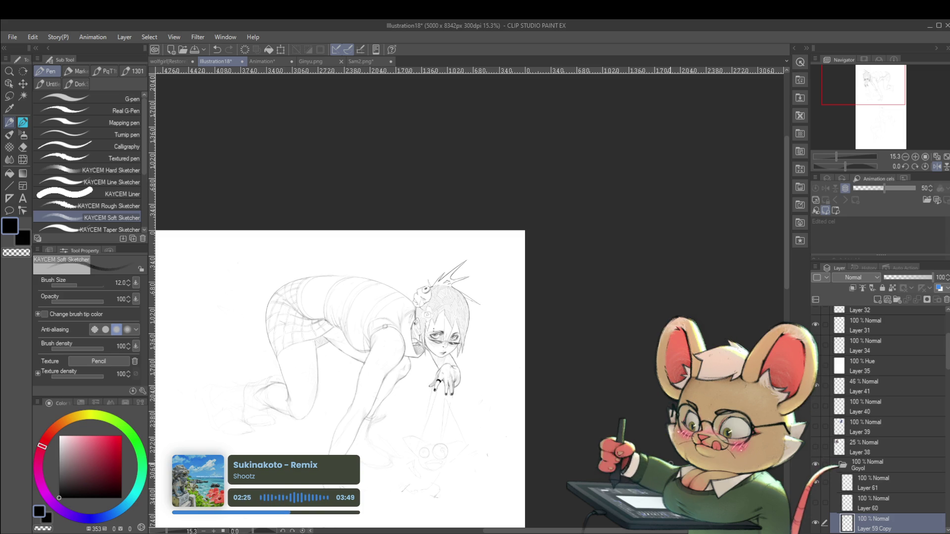
left_click(941, 169)
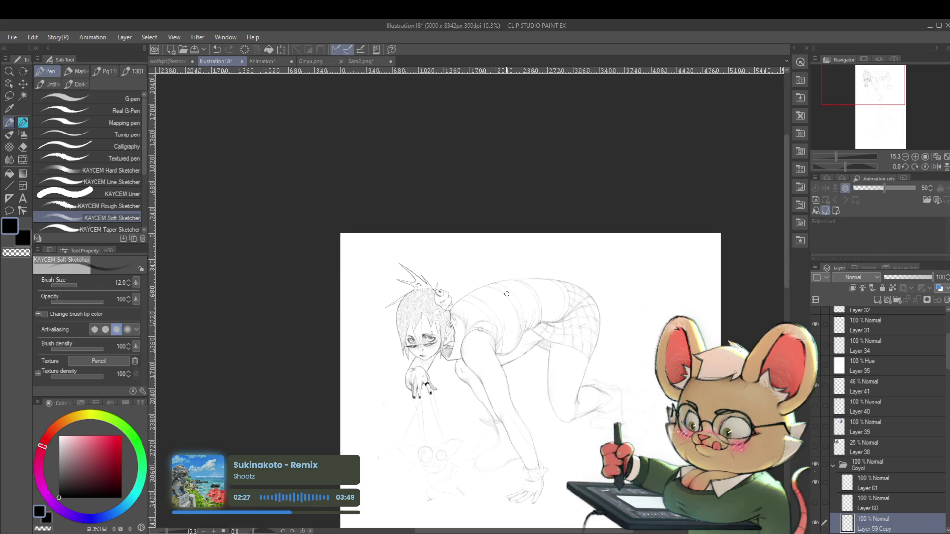
Zoom and pan to reframe the crouching figure
scroll(518, 279, "up", 5)
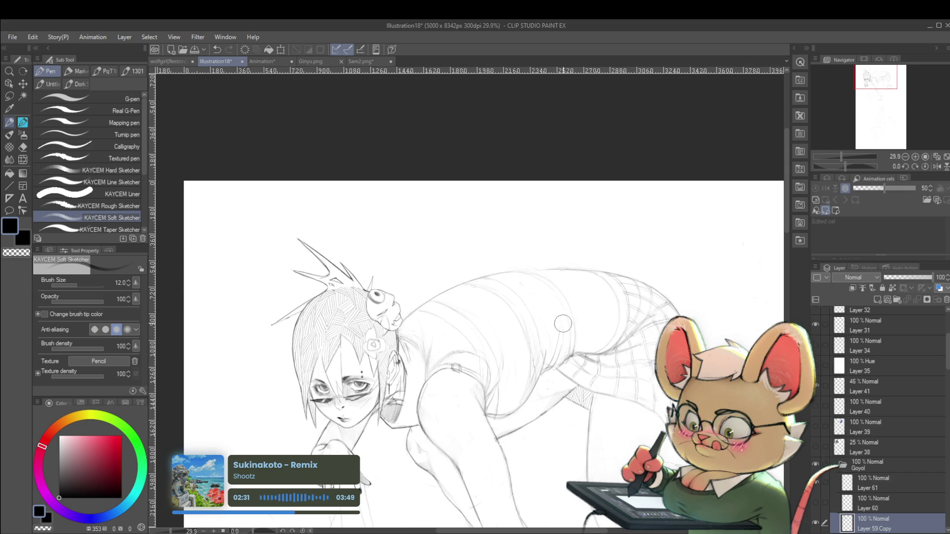
left_click_drag(581, 287, 640, 320)
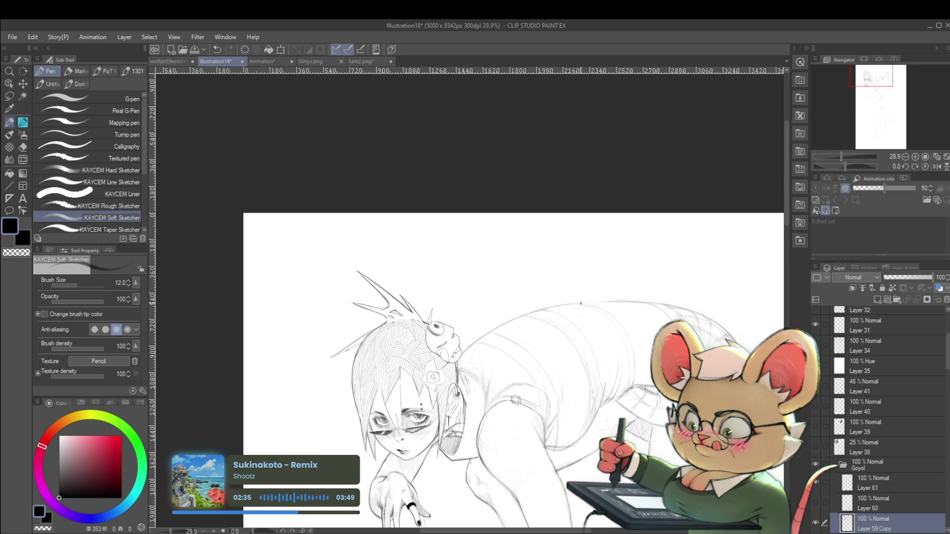
left_click_drag(589, 323, 433, 283)
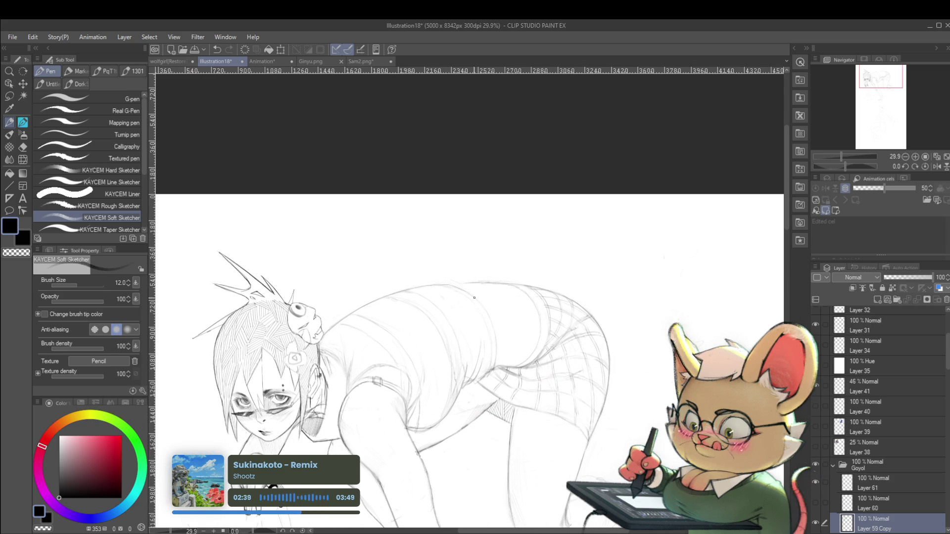
scroll(480, 296, "down", 1)
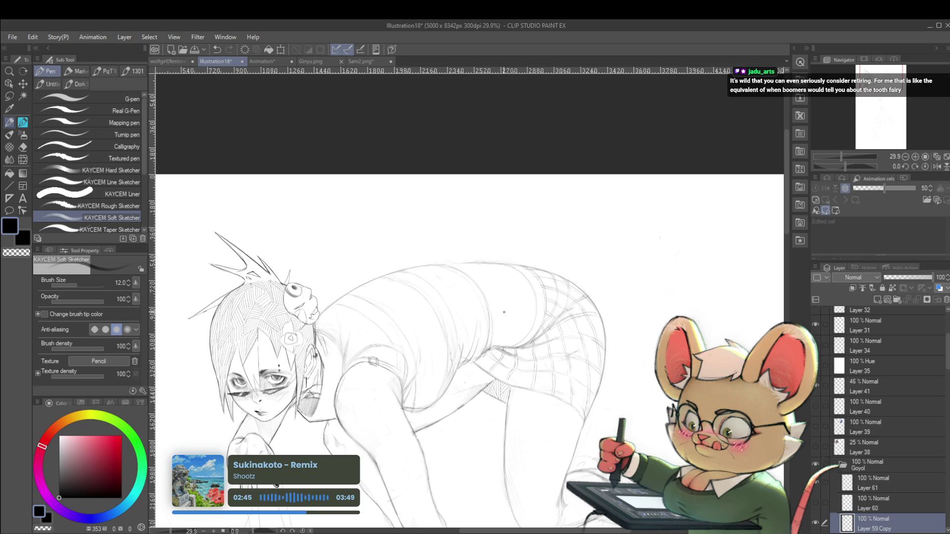
scroll(487, 337, "down", 5)
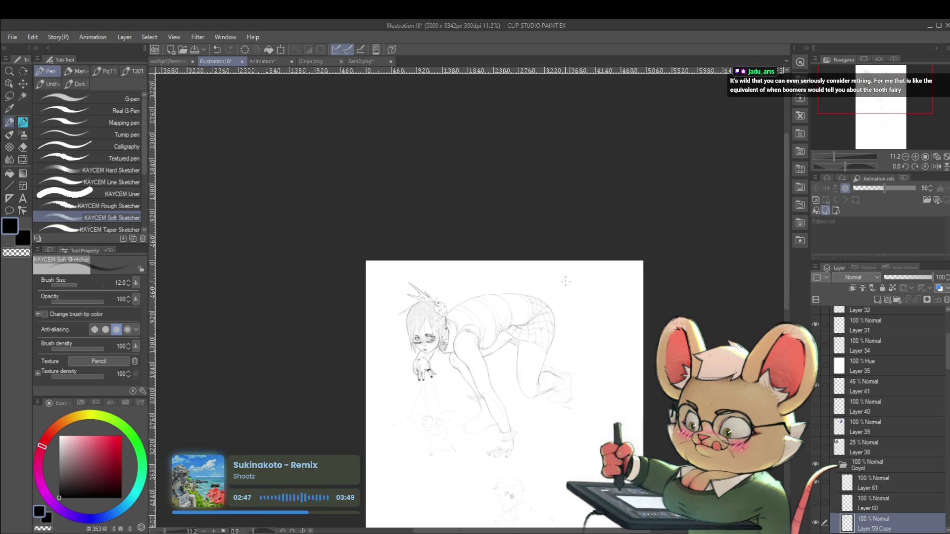
Mirror the view again and switch to the じわペン pencil sub tool
left_click(936, 166)
scroll(500, 280, "up", 2)
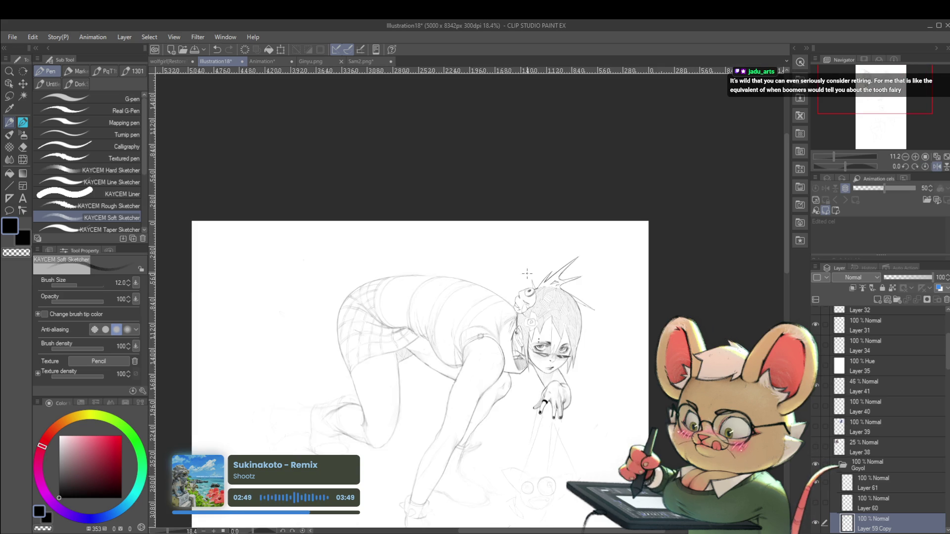
scroll(499, 281, "up", 3)
key("p")
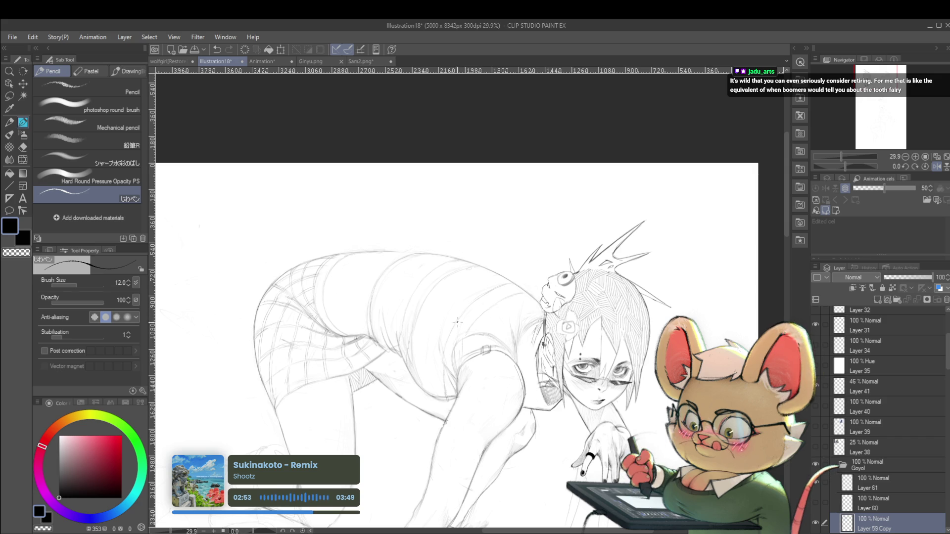
Select Layer 61 and add pencil strokes along the shoulder line
left_click(868, 485)
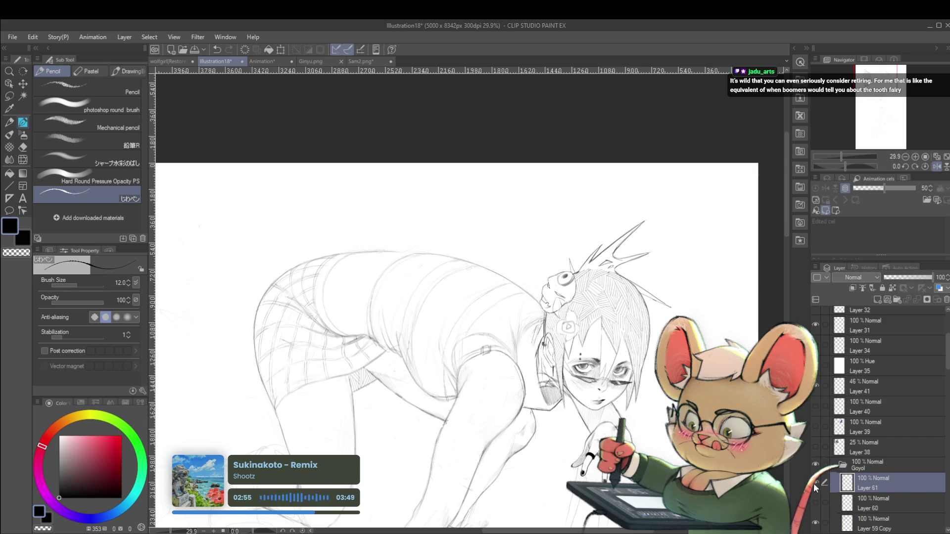
scroll(487, 318, "up", 2)
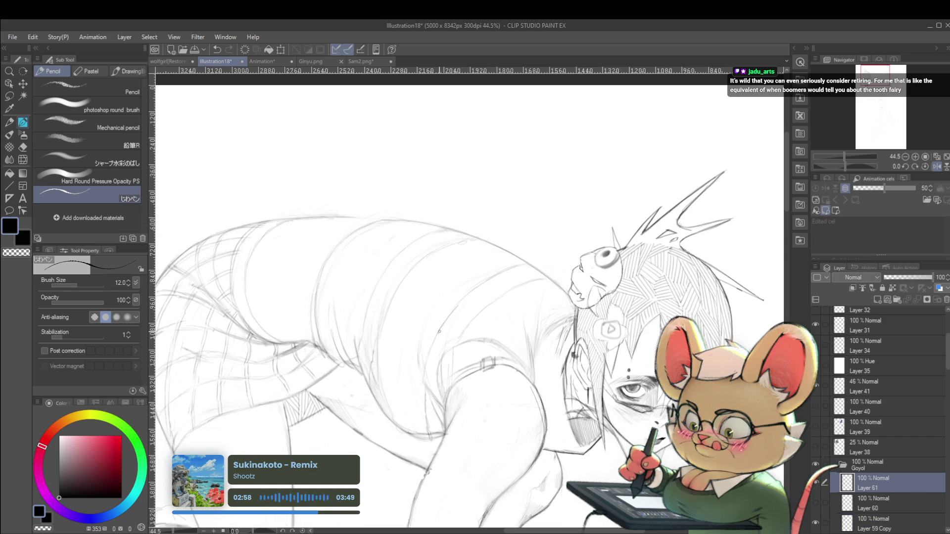
mouse_move(457, 308)
left_mouse_down()
mouse_move(437, 338)
mouse_move(443, 329)
mouse_move(443, 340)
mouse_move(456, 336)
left_mouse_up()
scroll(478, 309, "down", 5)
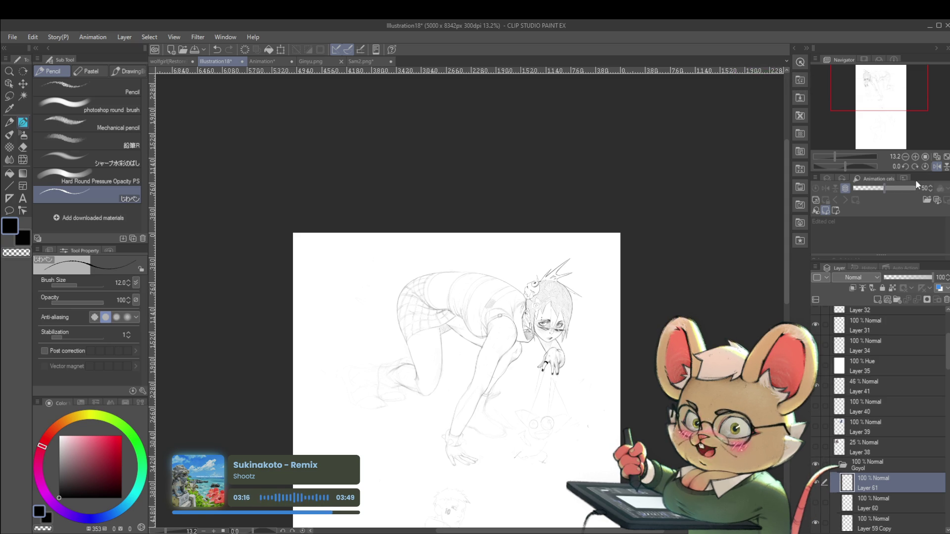
Mirror the view, zoom in, and try a short stroke on the shirt, undoing it
left_click(937, 166)
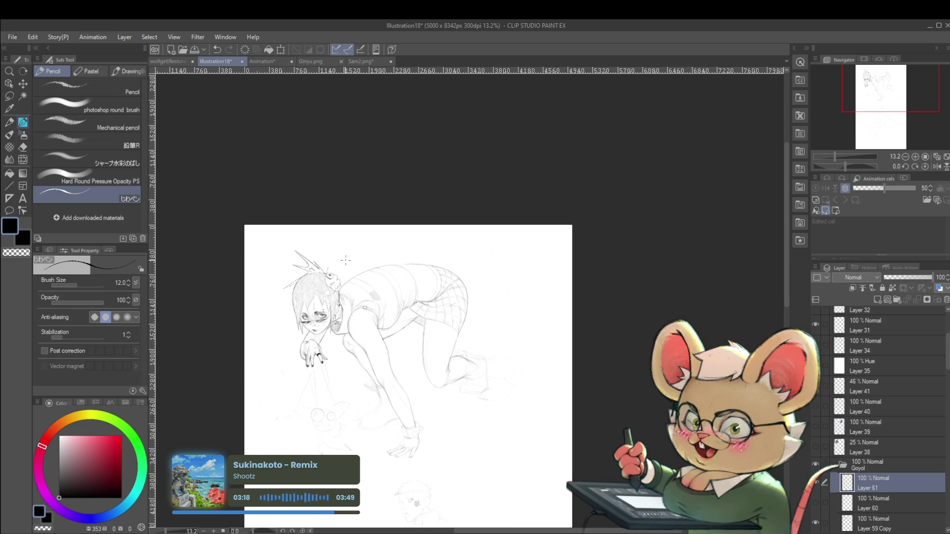
key("ctrl+plus")
key("ctrl+plus")
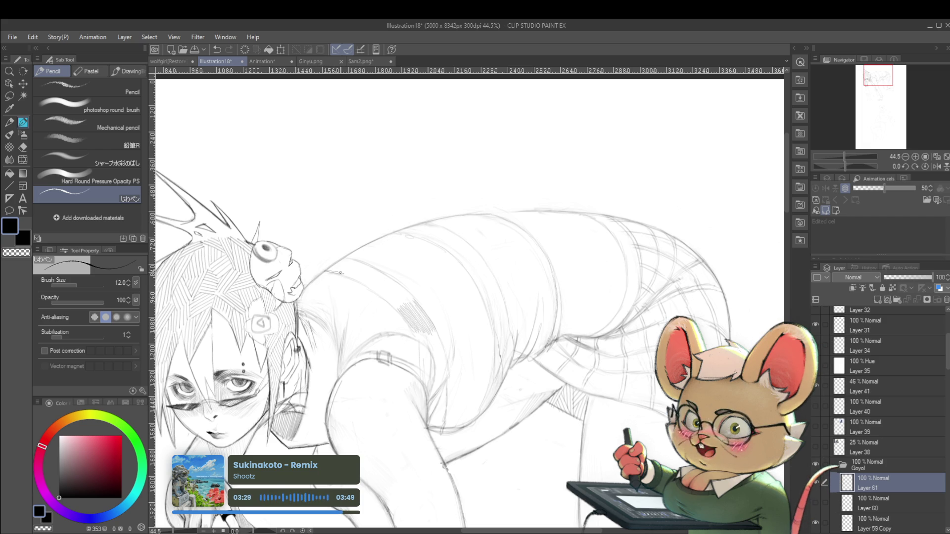
mouse_move(326, 270)
left_mouse_down()
mouse_move(342, 272)
mouse_move(347, 261)
left_mouse_up()
key("ctrl+z")
key("ctrl+z")
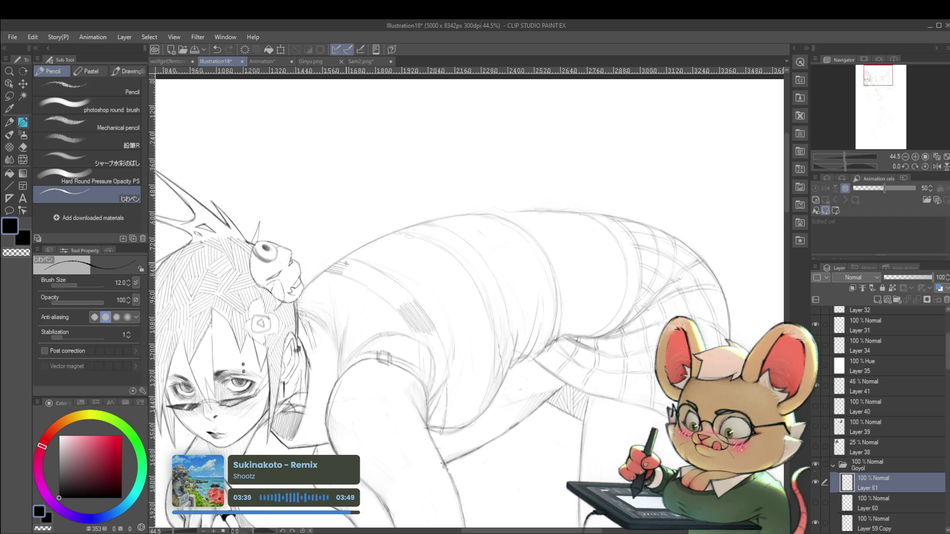
scroll(349, 259, "down", 5)
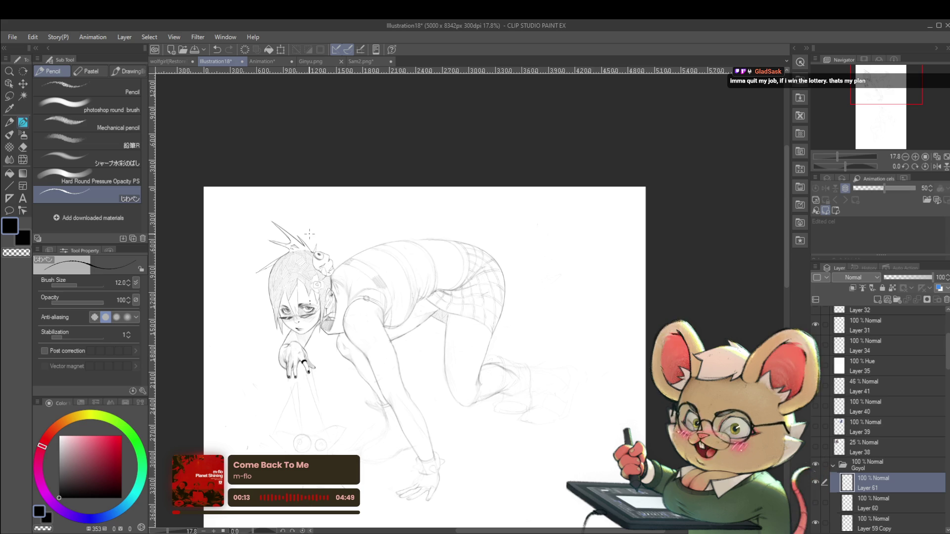
Mirror the view, zoom to the shirt's back, and hatch along its back edge
left_click(937, 168)
left_click_drag(588, 278, 597, 303)
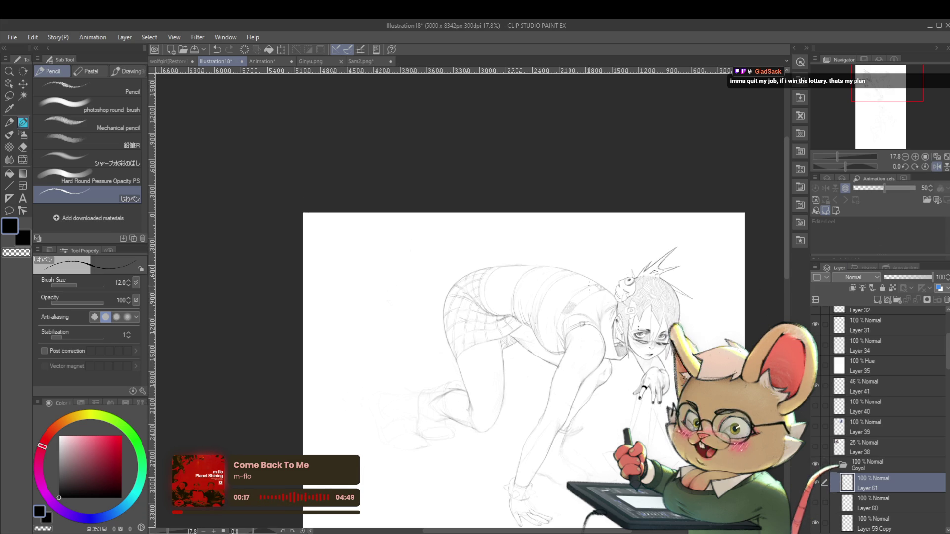
scroll(581, 314, "up", 3)
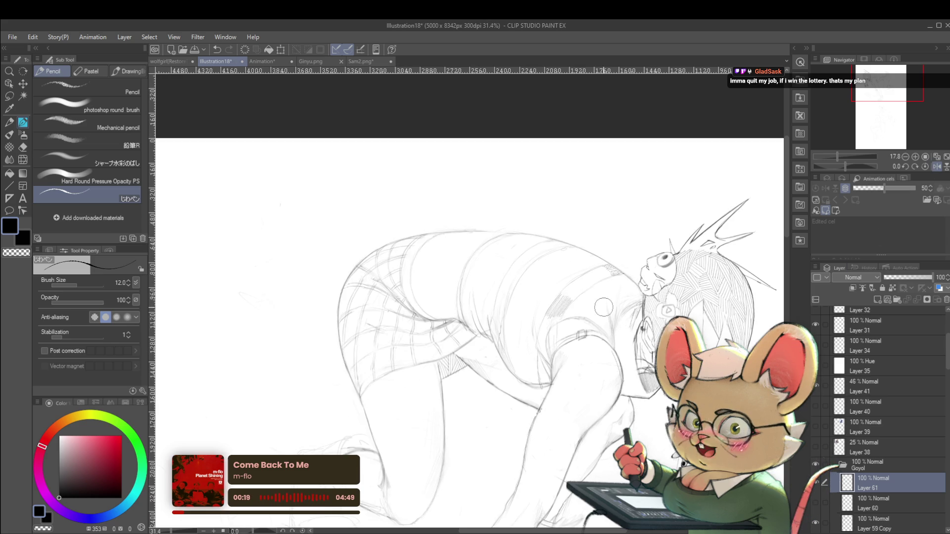
scroll(580, 315, "up", 2)
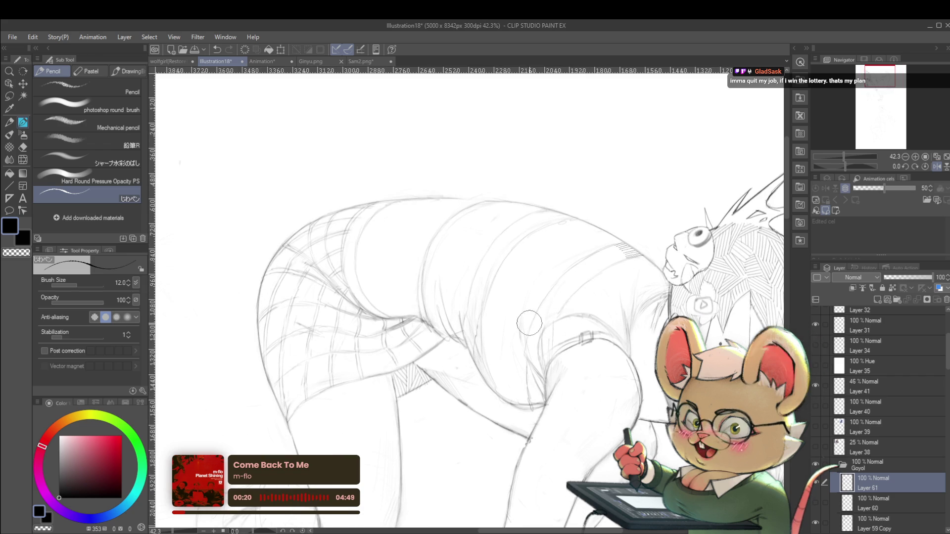
left_click_drag(577, 242, 601, 285)
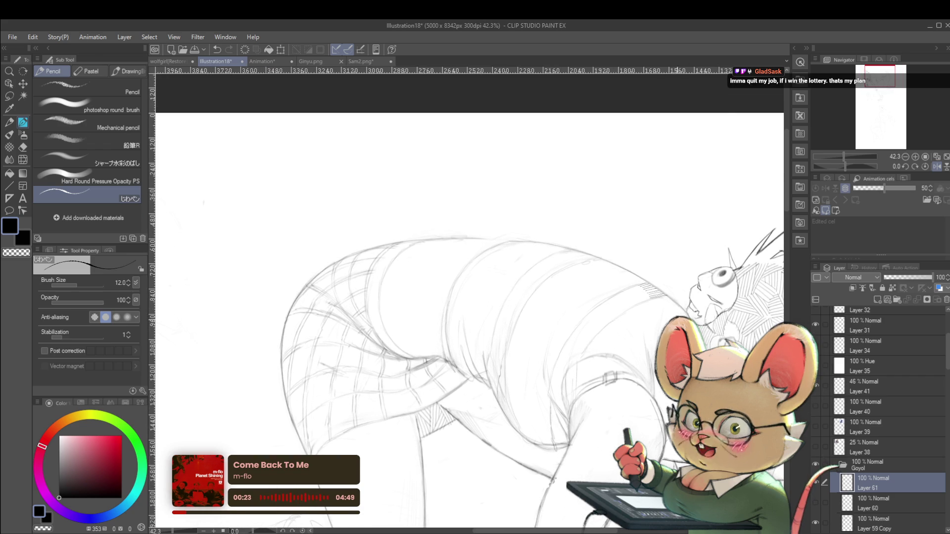
scroll(654, 285, "up", 3)
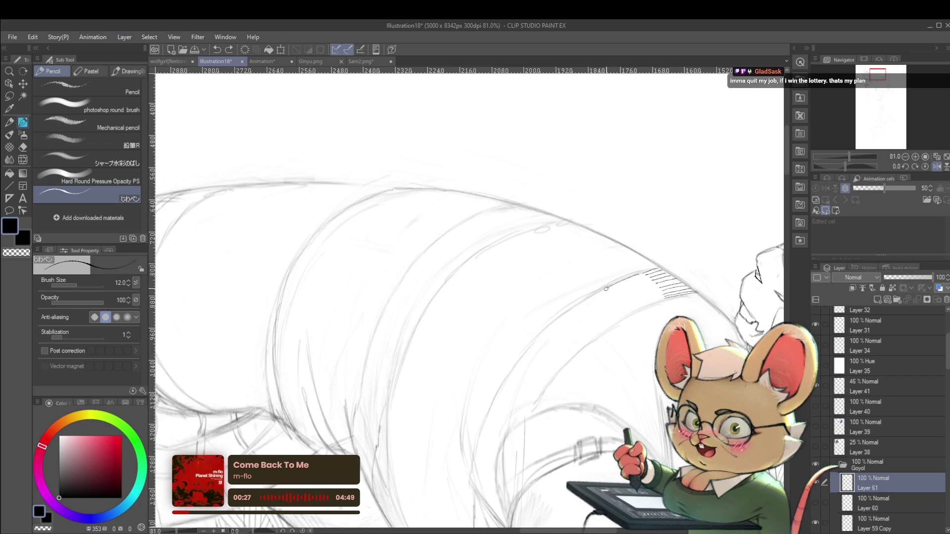
mouse_move(608, 289)
left_mouse_down()
mouse_move(641, 275)
mouse_move(614, 289)
left_mouse_up()
key("ctrl+z")
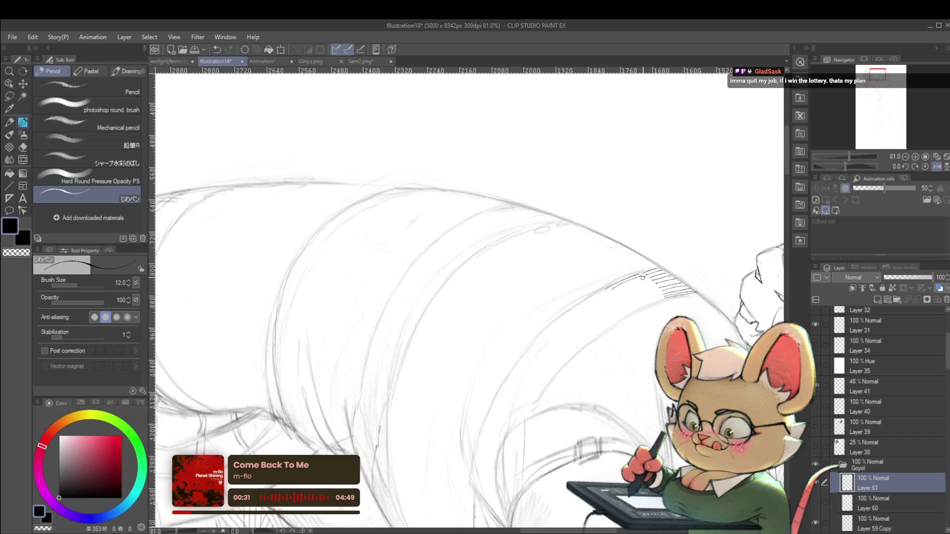
left_click_drag(627, 296, 658, 288)
key("ctrl+z")
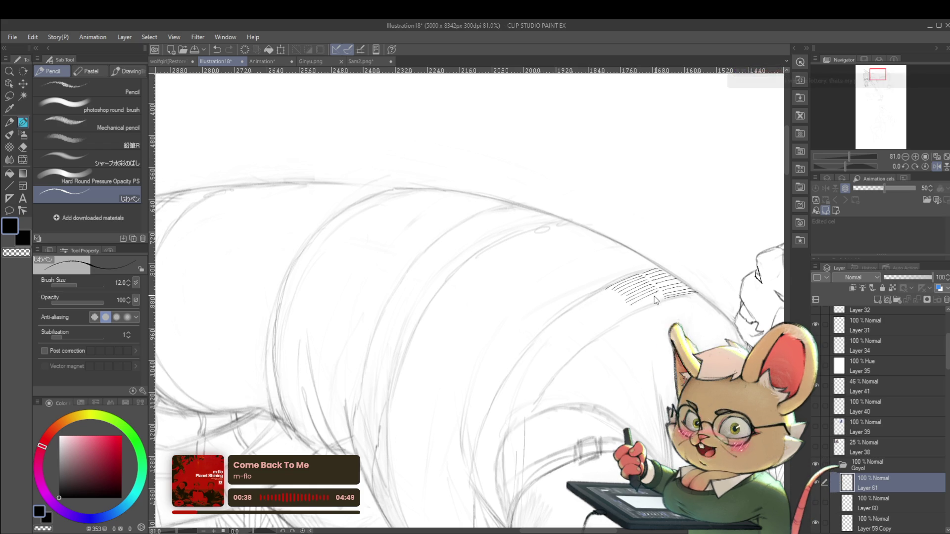
left_click_drag(626, 306, 661, 291)
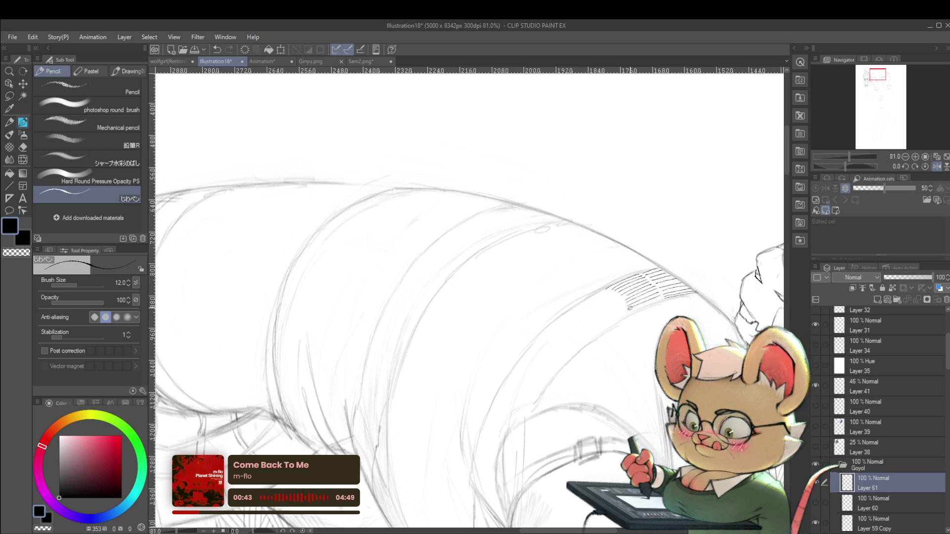
Add short hatch strokes to the torso hatching at the waist, redoing stray ones
scroll(627, 308, "down", 3)
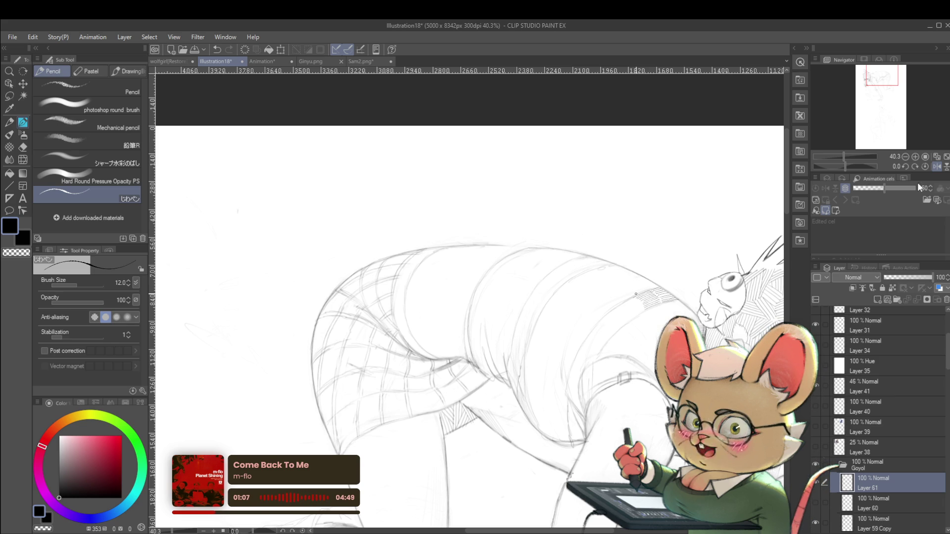
scroll(636, 294, "up", 1)
scroll(277, 281, "up", 2)
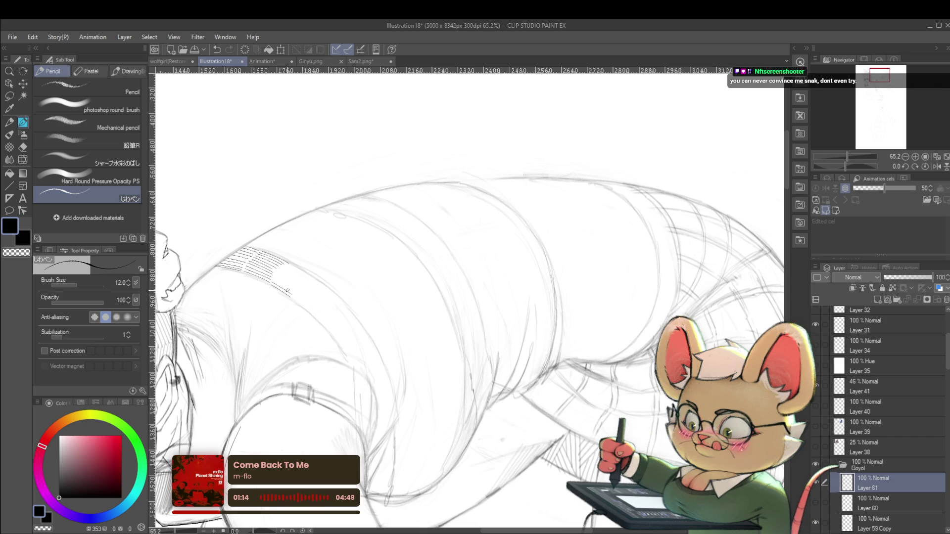
left_click_drag(275, 278, 293, 289)
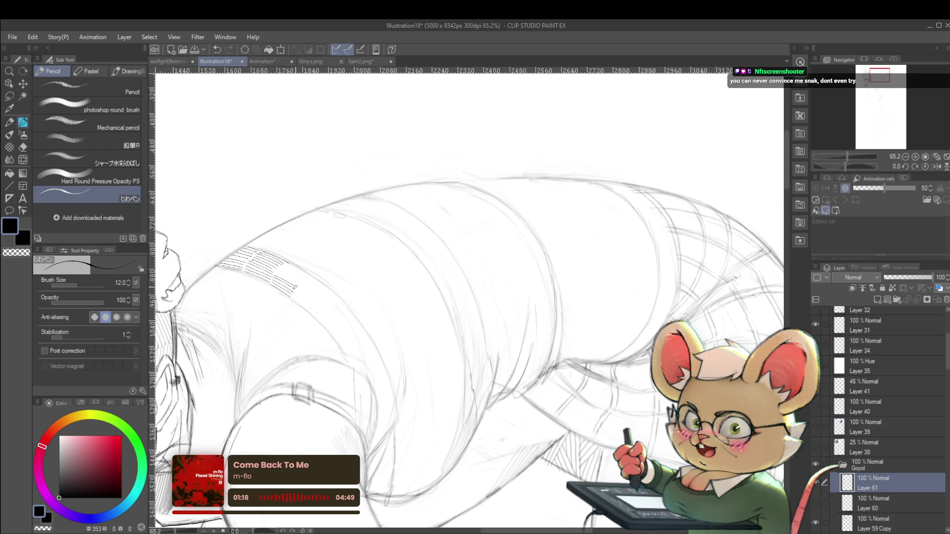
key("ctrl+z")
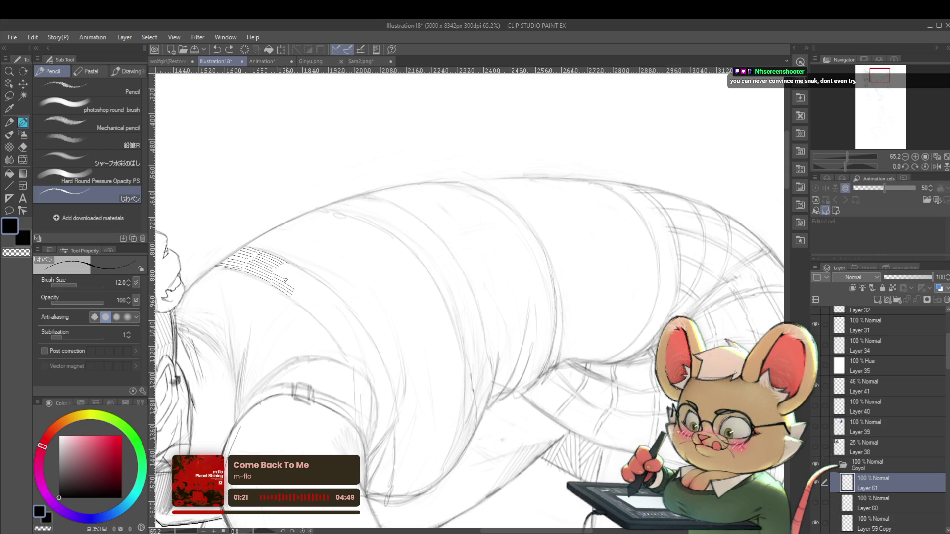
mouse_move(276, 268)
left_mouse_down()
mouse_move(297, 282)
mouse_move(304, 274)
left_mouse_up()
key("ctrl+z")
scroll(297, 267, "down", 3)
scroll(282, 252, "down", 2)
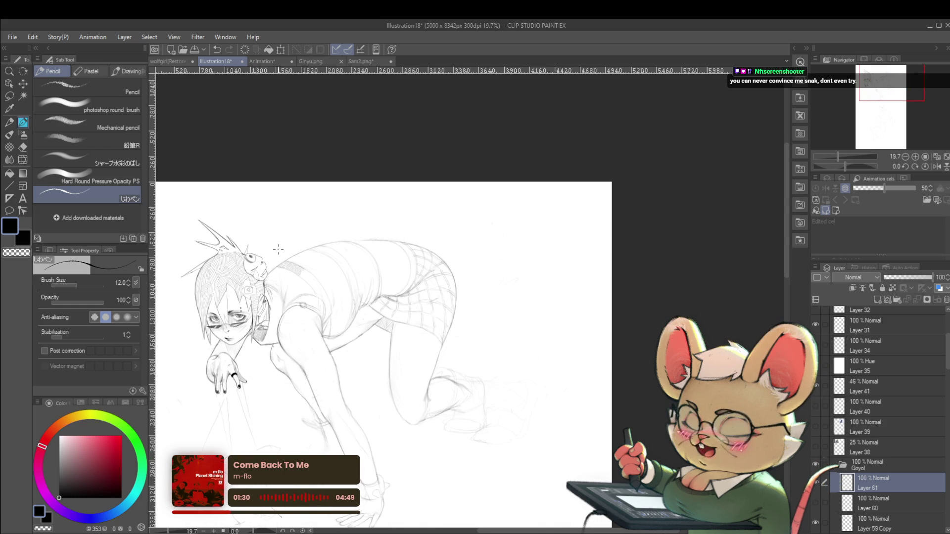
Mirror the view, zoom in, and draw hatch strokes along the back's curve
left_click(937, 166)
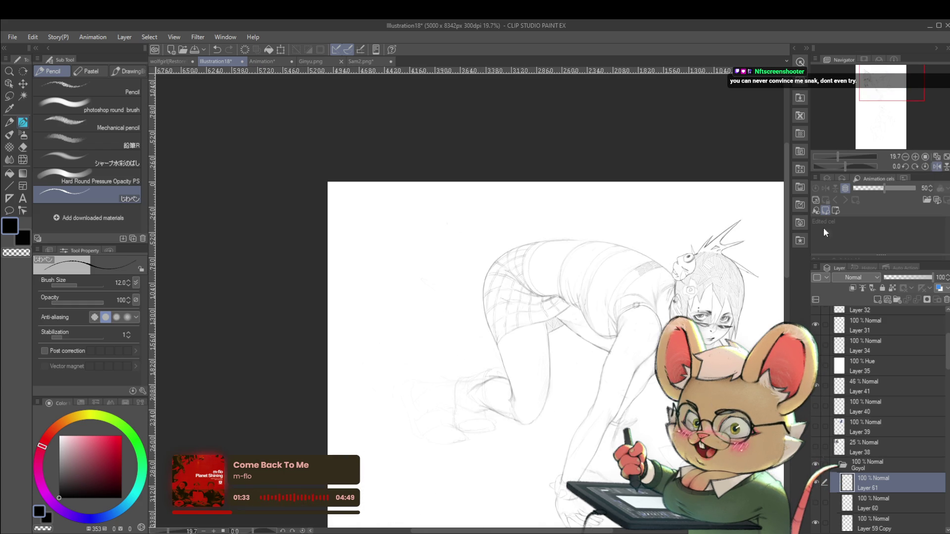
scroll(648, 281, "up", 4)
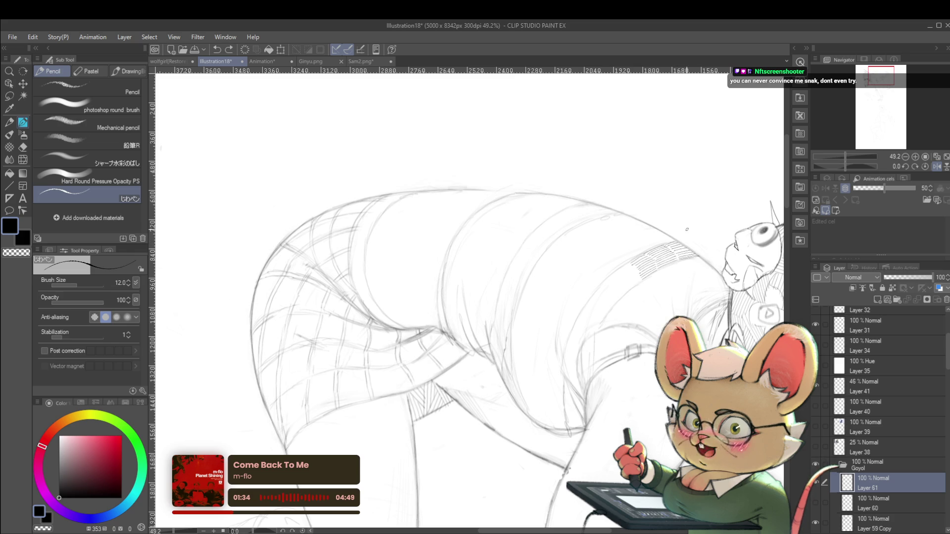
scroll(660, 251, "up", 5)
left_click_drag(595, 276, 642, 245)
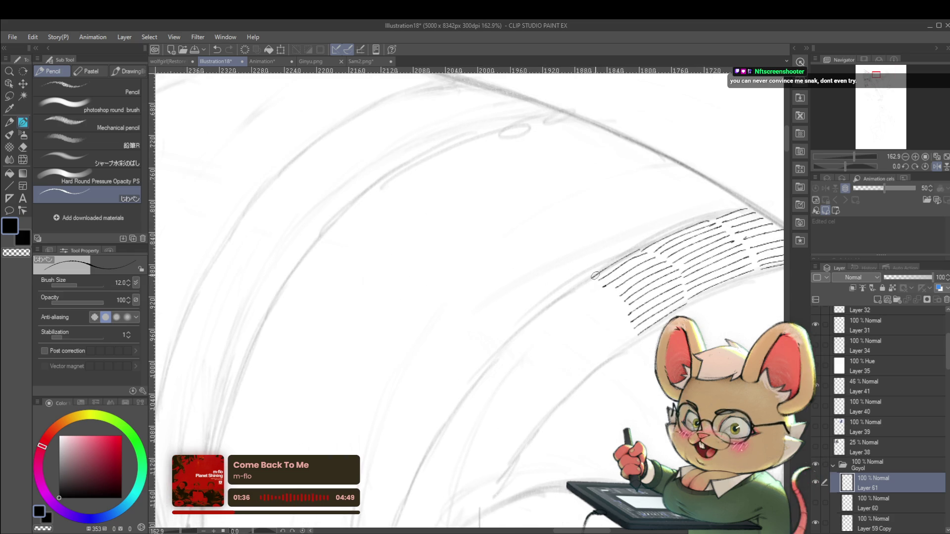
left_click_drag(586, 281, 526, 322)
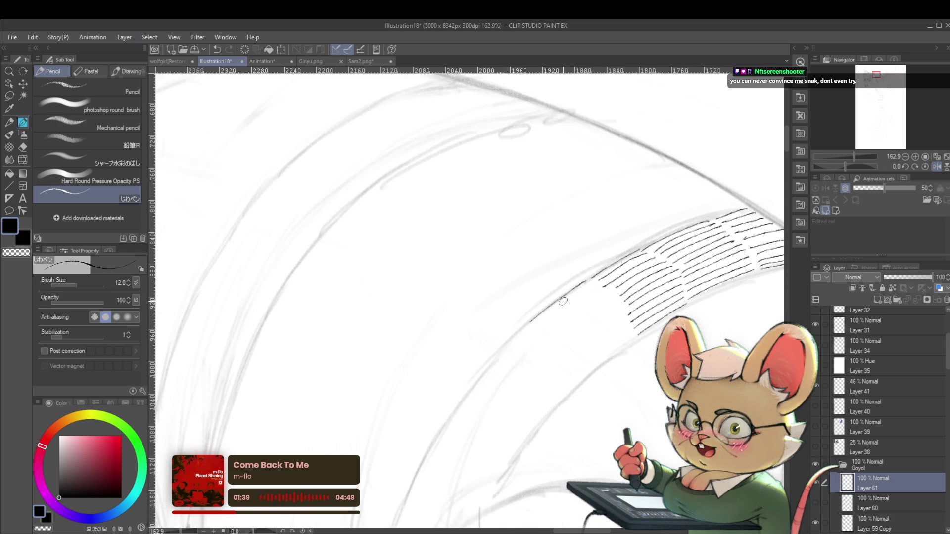
left_click_drag(552, 329, 608, 289)
key("ctrl+z")
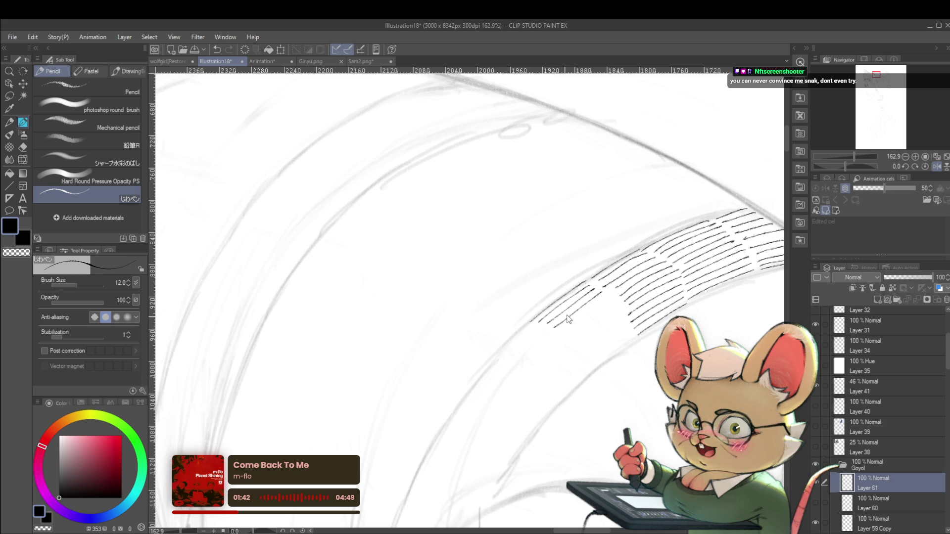
Extend the hatching with parallel strokes toward its lower-left edge, then zoom out
left_click_drag(551, 328, 605, 286)
left_click_drag(561, 331, 604, 299)
key("ctrl+z")
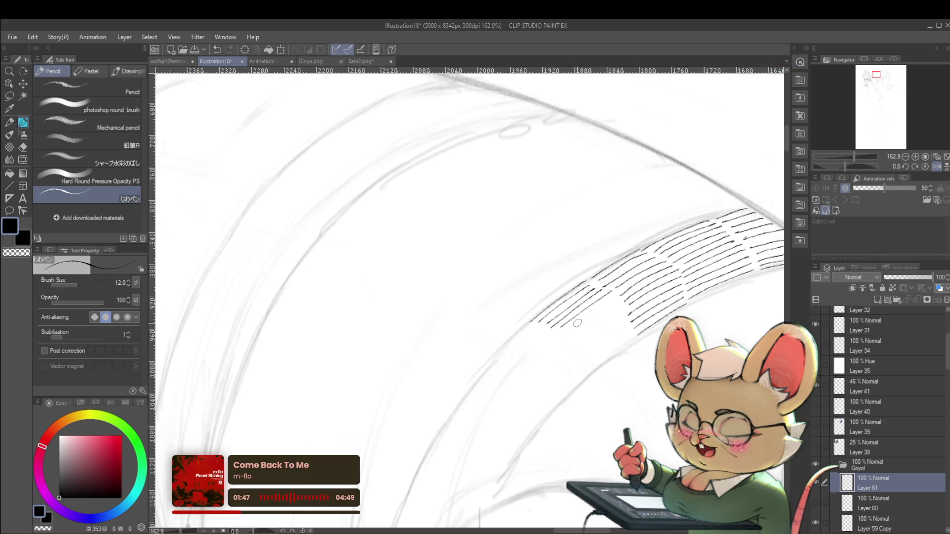
left_click_drag(611, 300, 567, 333)
left_click_drag(621, 300, 567, 341)
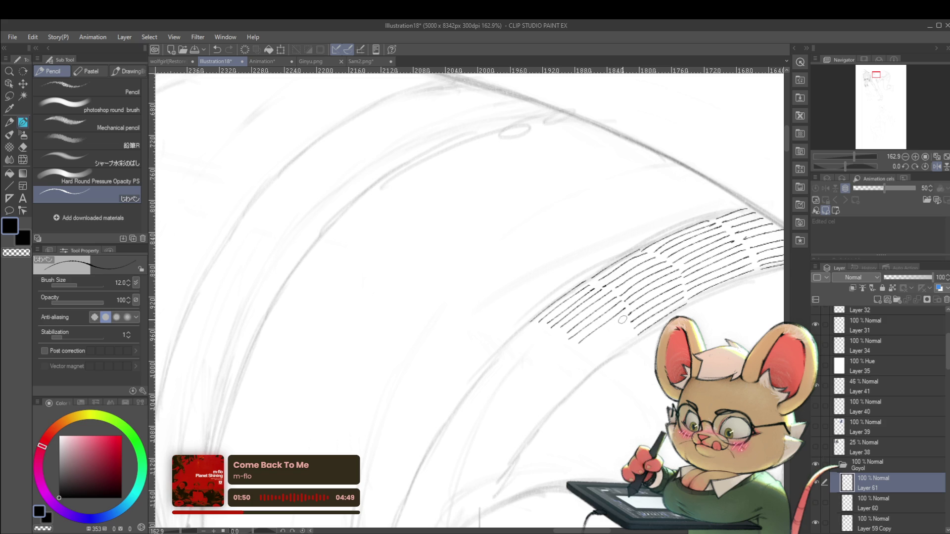
left_click_drag(628, 325, 577, 364)
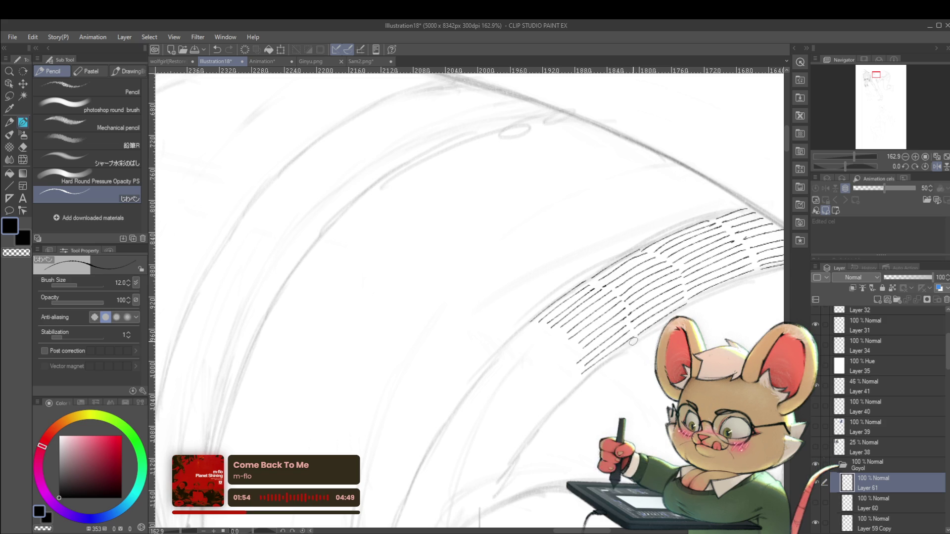
scroll(632, 342, "down", 10)
mouse_move(648, 255)
left_mouse_down()
mouse_move(648, 331)
mouse_move(599, 245)
left_mouse_up()
scroll(629, 215, "down", 3)
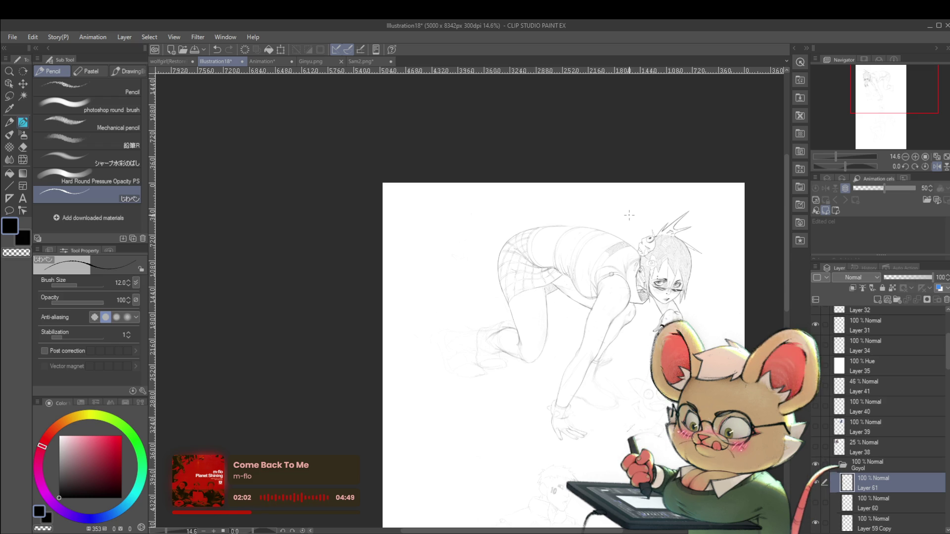
Zoom to about 125% and redraw a pencil line along the hatched band's edge
left_click(938, 168)
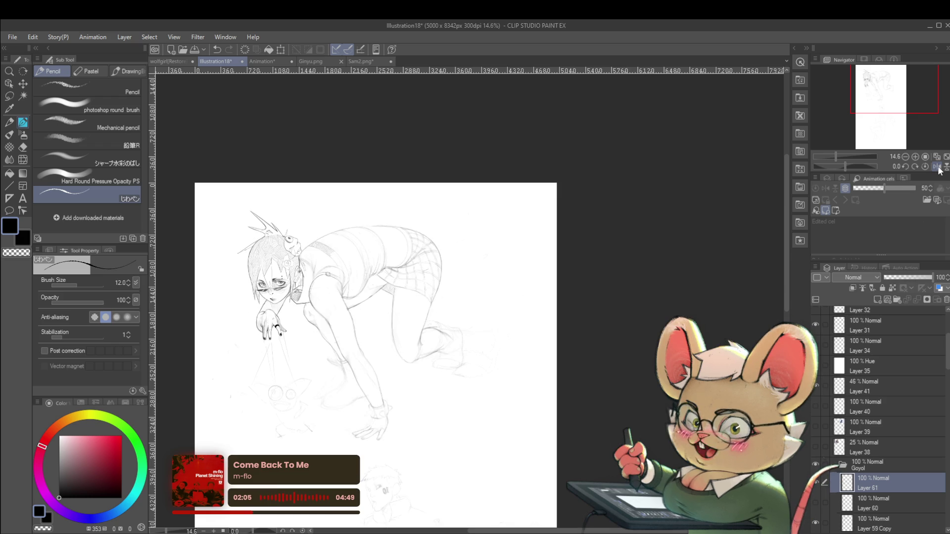
scroll(299, 282, "up", 5)
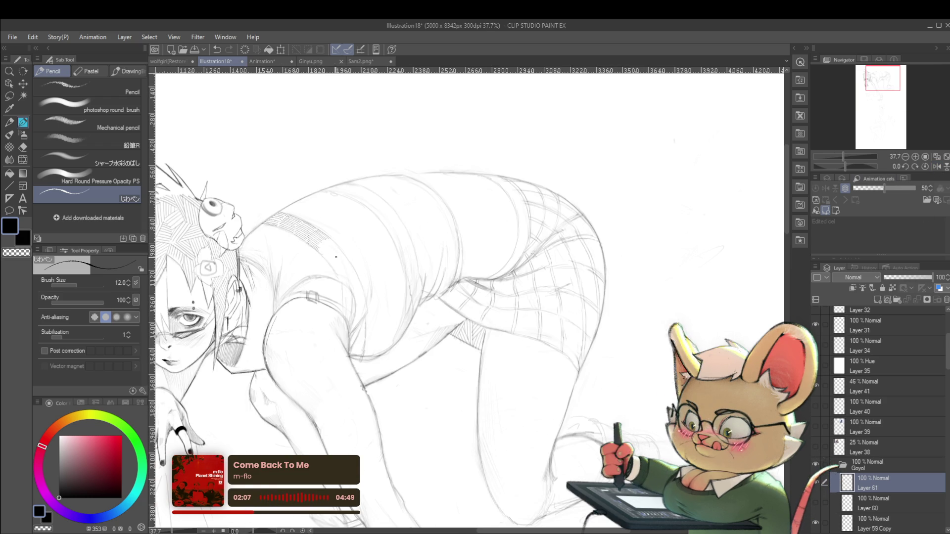
left_click(936, 167)
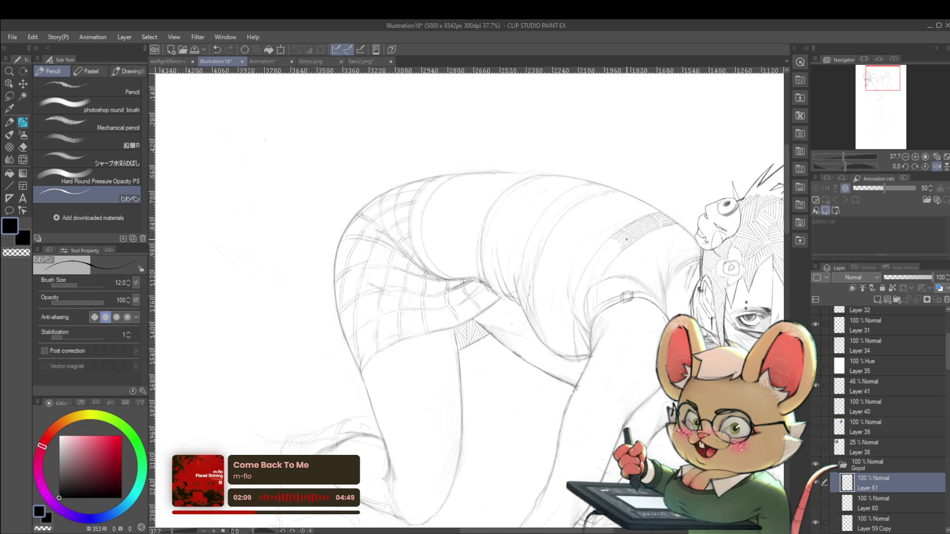
scroll(593, 224, "up", 4)
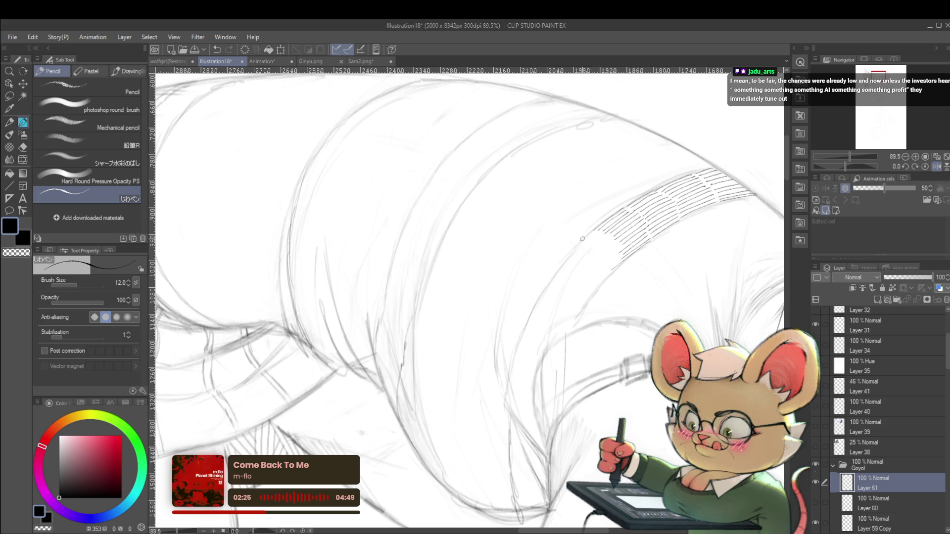
scroll(577, 244, "up", 2)
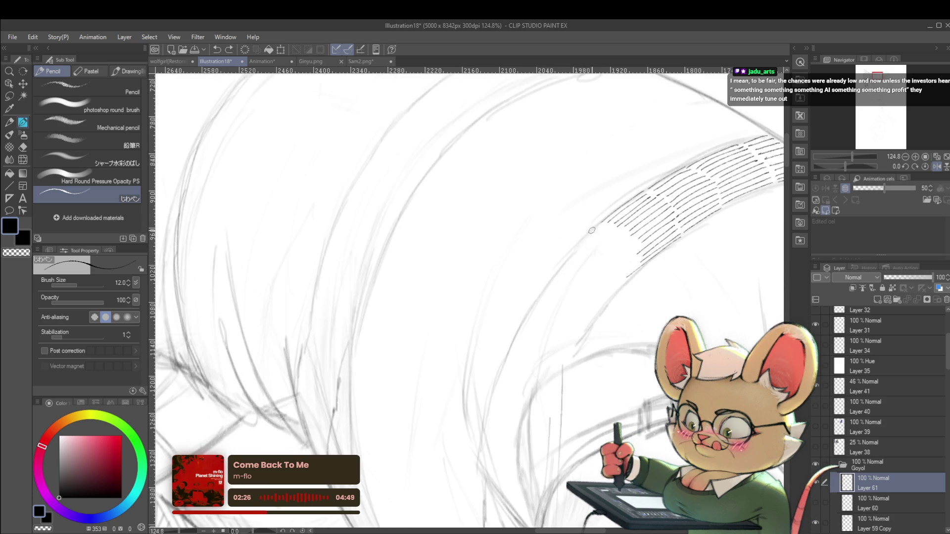
left_click_drag(602, 223, 561, 264)
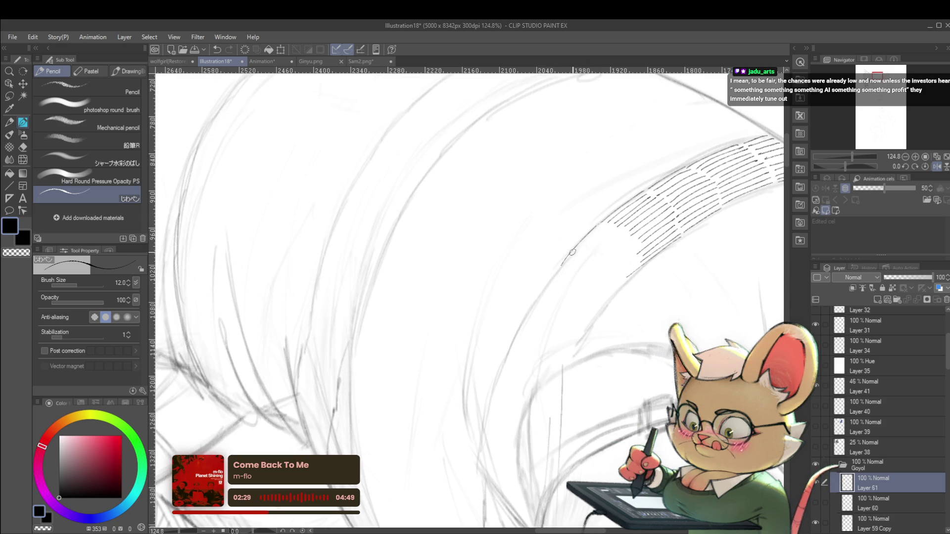
key("ctrl+z")
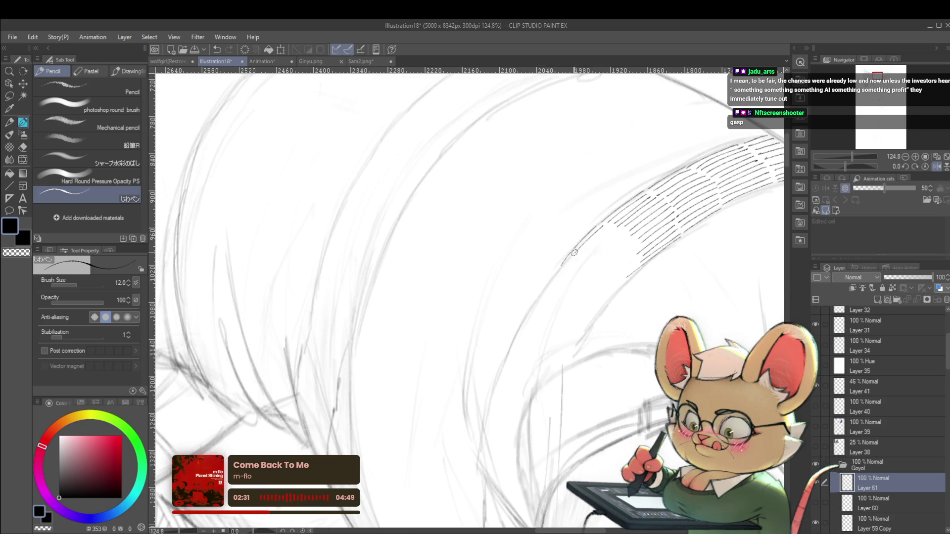
left_click_drag(614, 224, 574, 258)
key("ctrl+z")
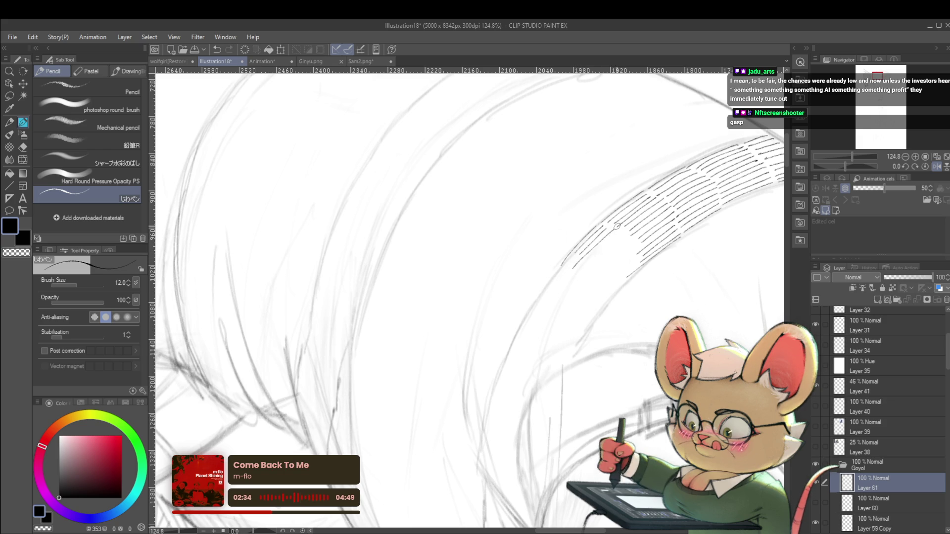
left_click_drag(574, 270, 613, 225)
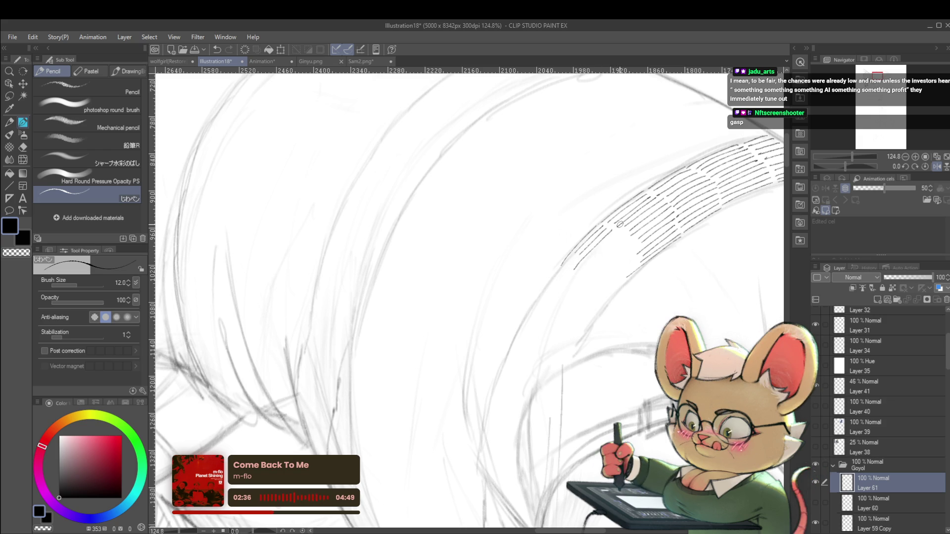
Check the mirrored view, then add long hatch strokes at the band's lower-left
left_click(937, 167)
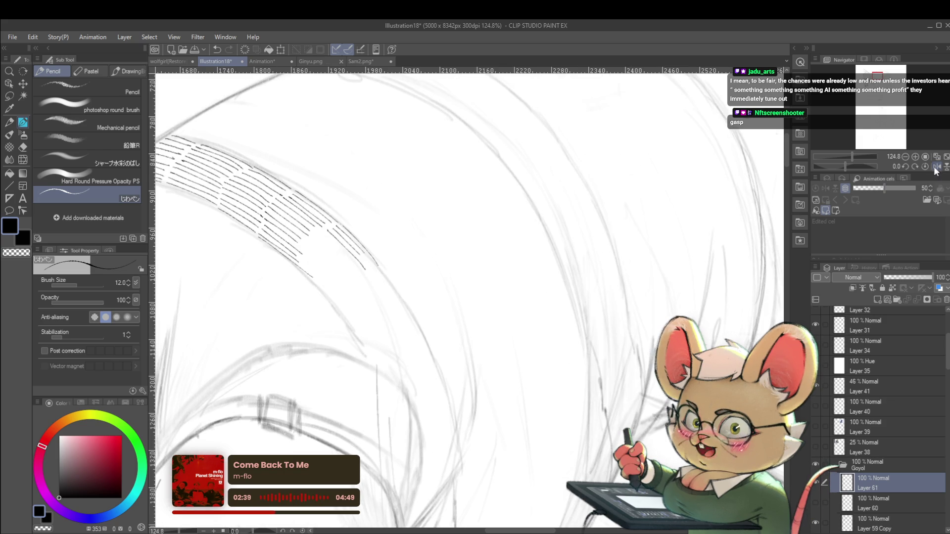
left_click(937, 168)
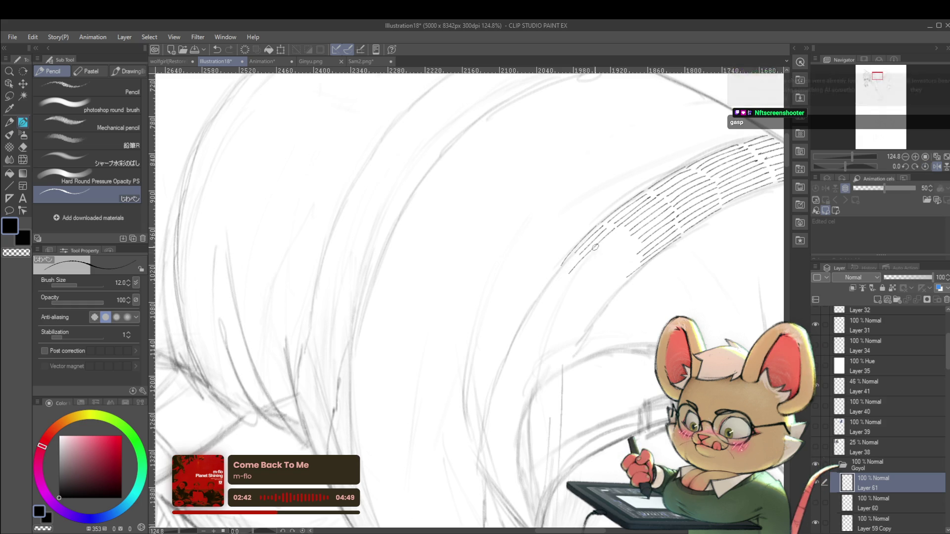
mouse_move(625, 228)
left_mouse_down()
mouse_move(586, 262)
mouse_move(597, 252)
left_mouse_up()
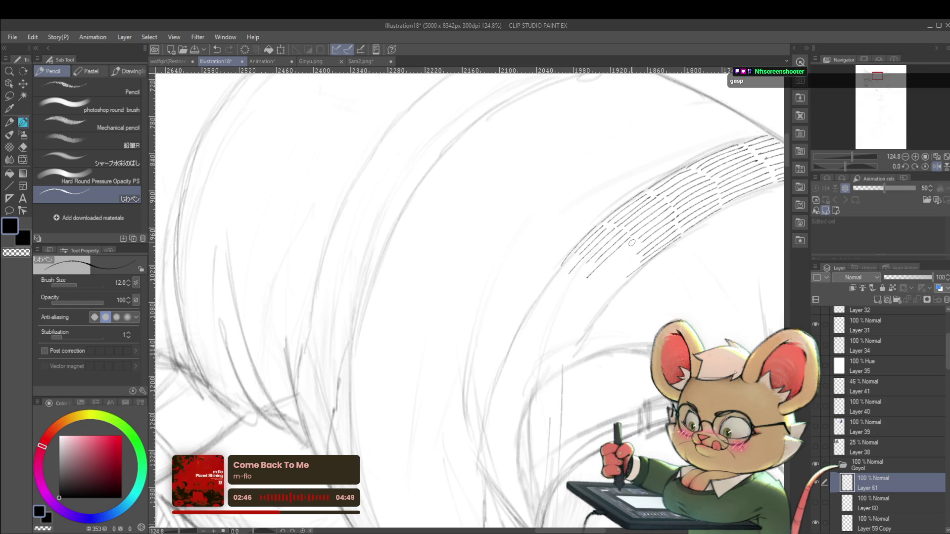
left_click_drag(614, 262, 588, 281)
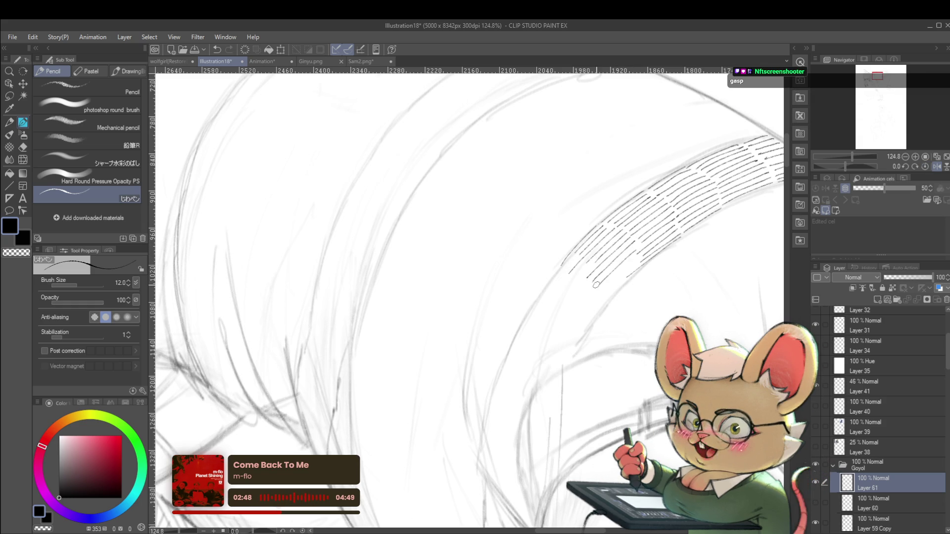
left_click_drag(639, 256, 594, 299)
scroll(595, 305, "down", 2)
Sketch the top and left edges of a pencil box in the blank area beside the figure
scroll(613, 287, "down", 2)
scroll(632, 269, "down", 2)
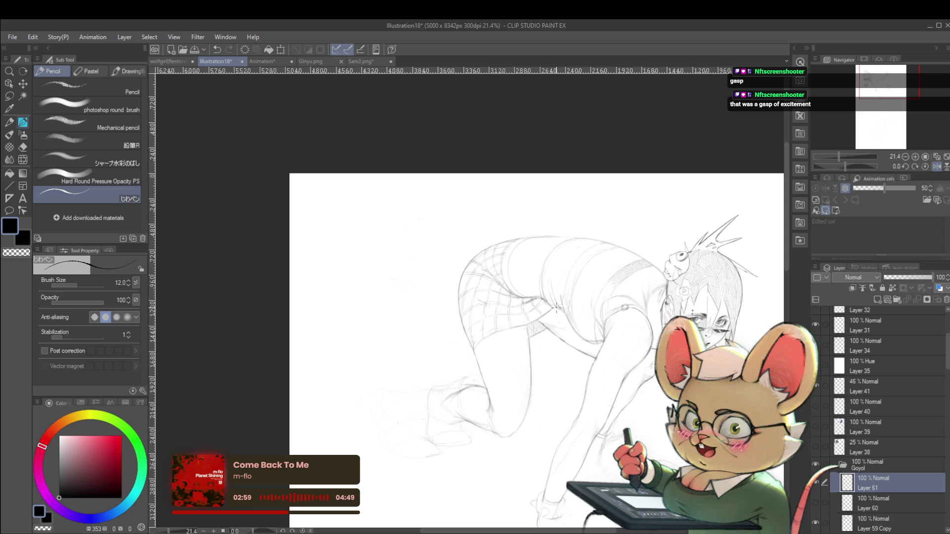
scroll(640, 269, "up", 2)
scroll(637, 267, "up", 1)
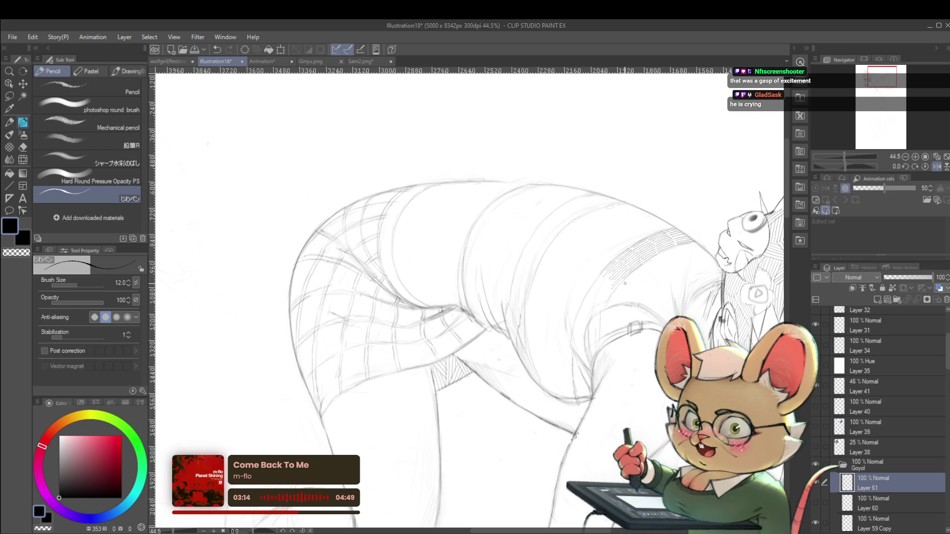
scroll(625, 284, "down", 1)
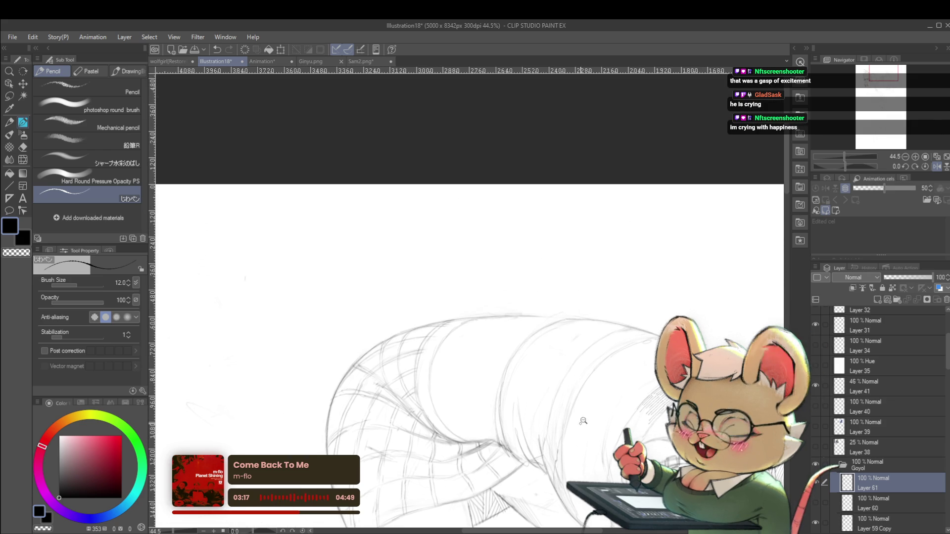
scroll(631, 310, "down", 1)
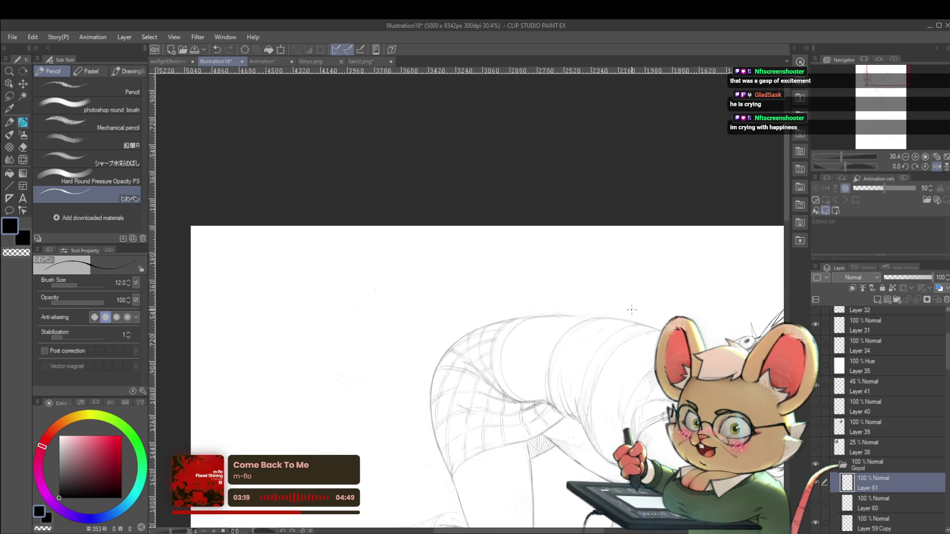
scroll(584, 268, "left", 3)
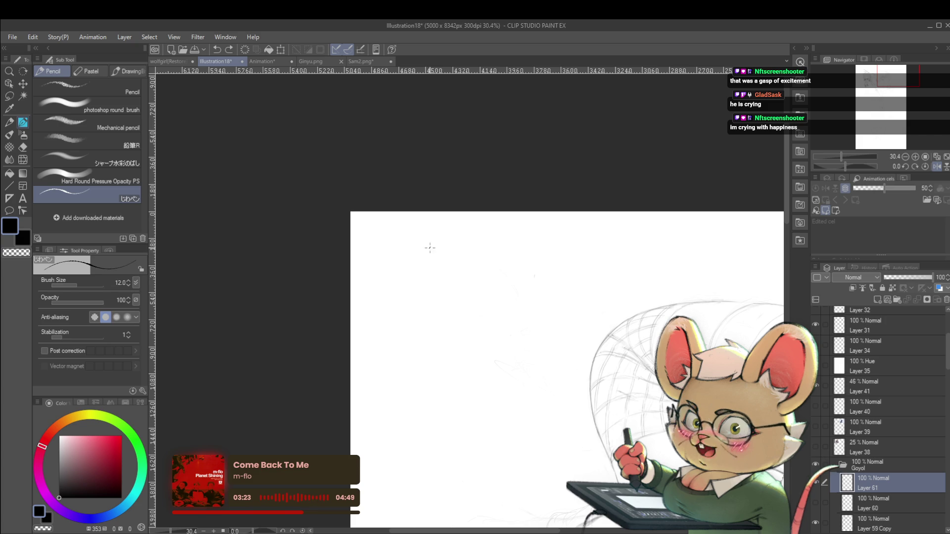
left_click_drag(400, 238, 536, 235)
left_click_drag(396, 240, 395, 300)
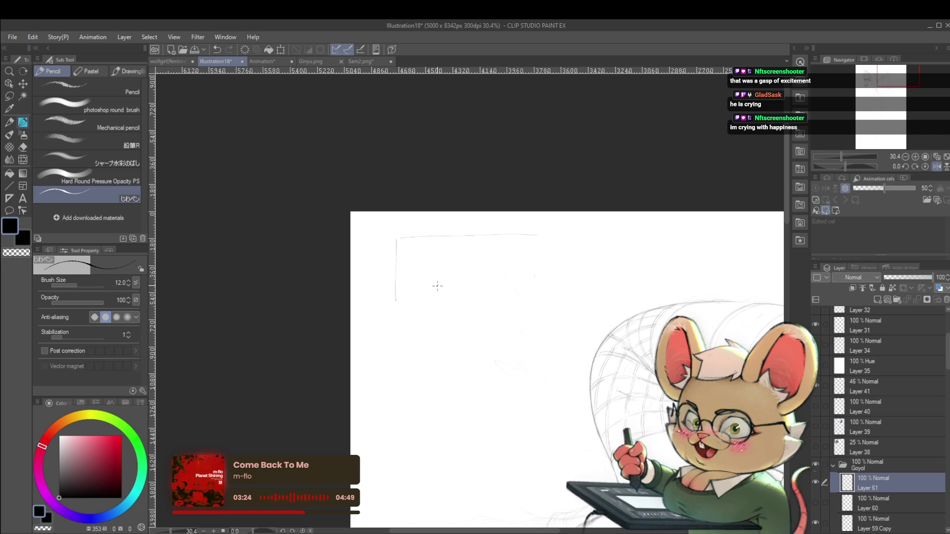
Close the first box with right and bottom edges, adding a balloon inside and a small circle below
mouse_move(532, 233)
left_mouse_down()
mouse_move(530, 299)
mouse_move(396, 299)
left_mouse_up()
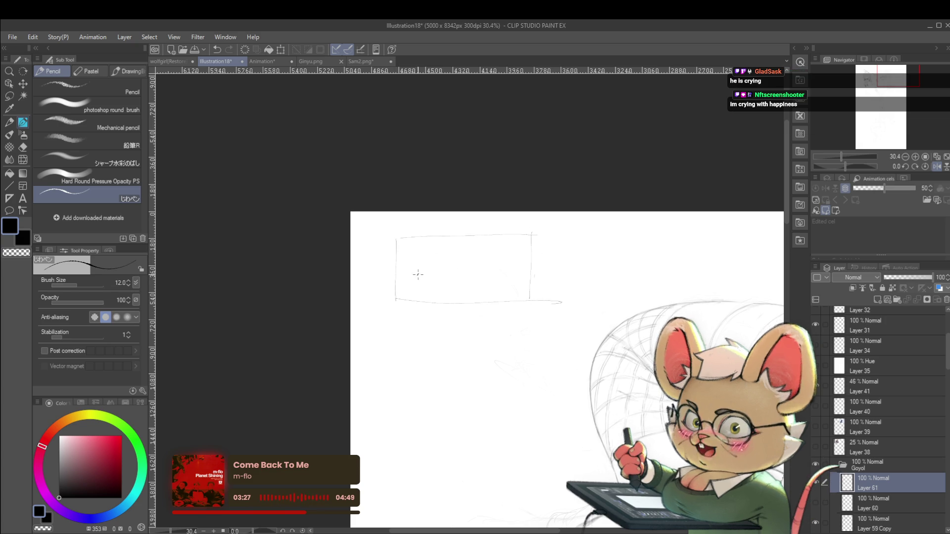
left_click_drag(418, 252, 414, 290)
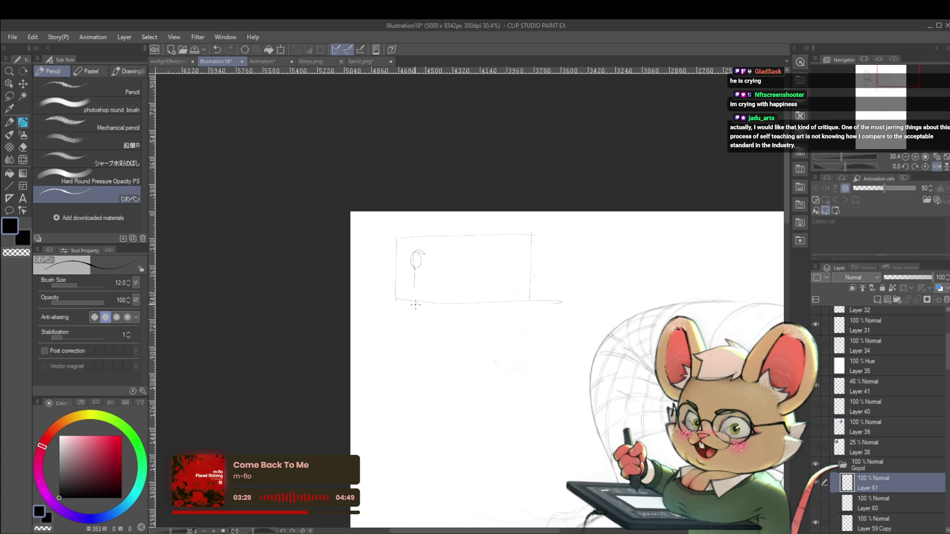
scroll(457, 339, "down", 2)
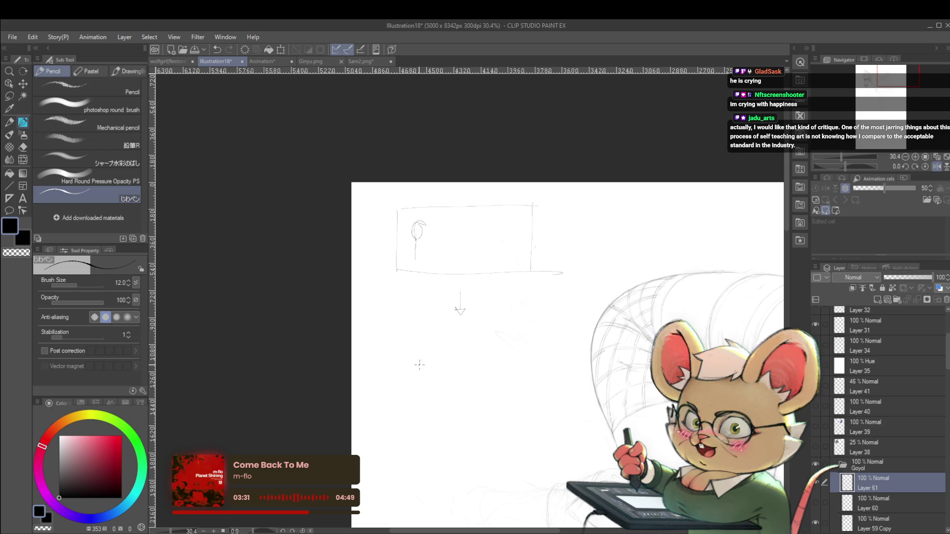
left_click_drag(418, 352, 417, 356)
mouse_move(462, 420)
left_mouse_down()
mouse_move(477, 319)
mouse_move(478, 360)
left_mouse_up()
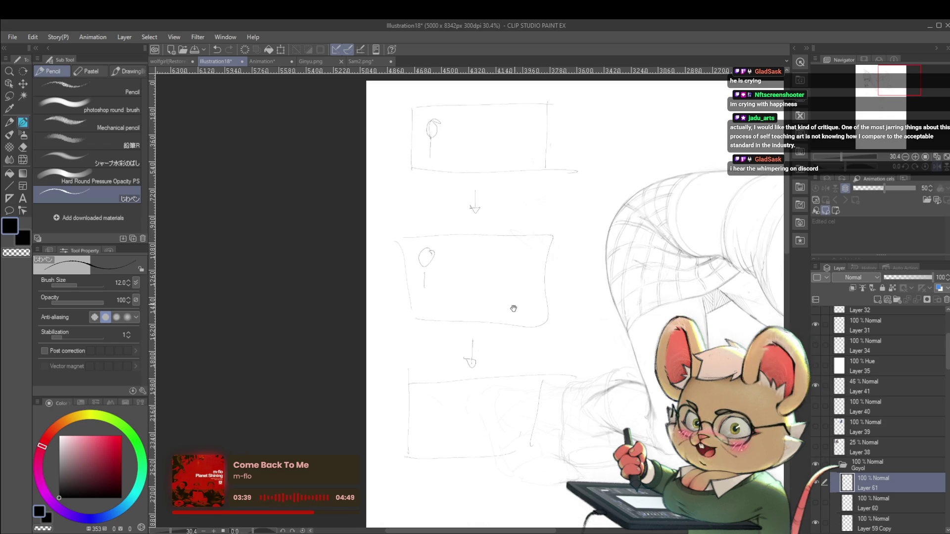
Draw a second pencil box to the right of the first
scroll(418, 217, "up", 5)
left_click_drag(599, 203, 597, 254)
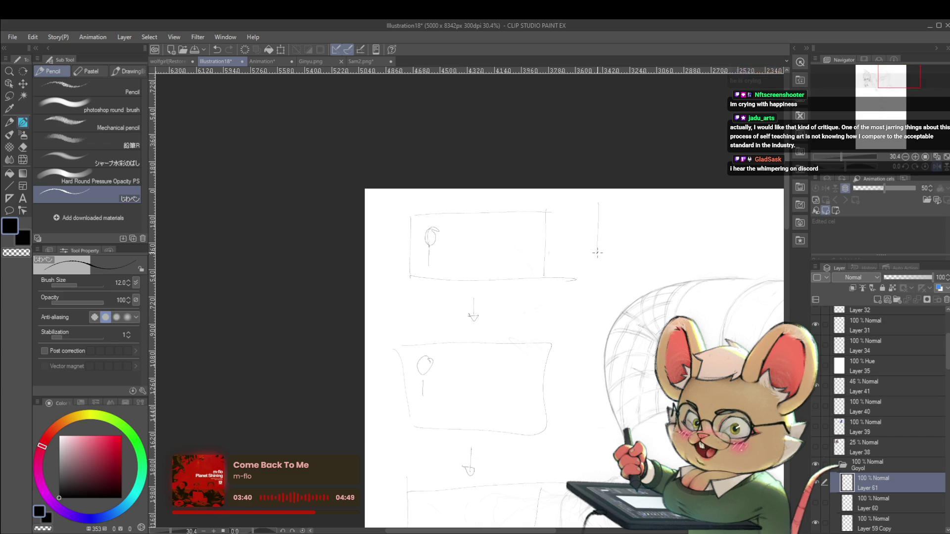
mouse_move(600, 201)
left_mouse_down()
mouse_move(711, 201)
mouse_move(706, 249)
left_mouse_up()
left_click_drag(597, 258, 725, 259)
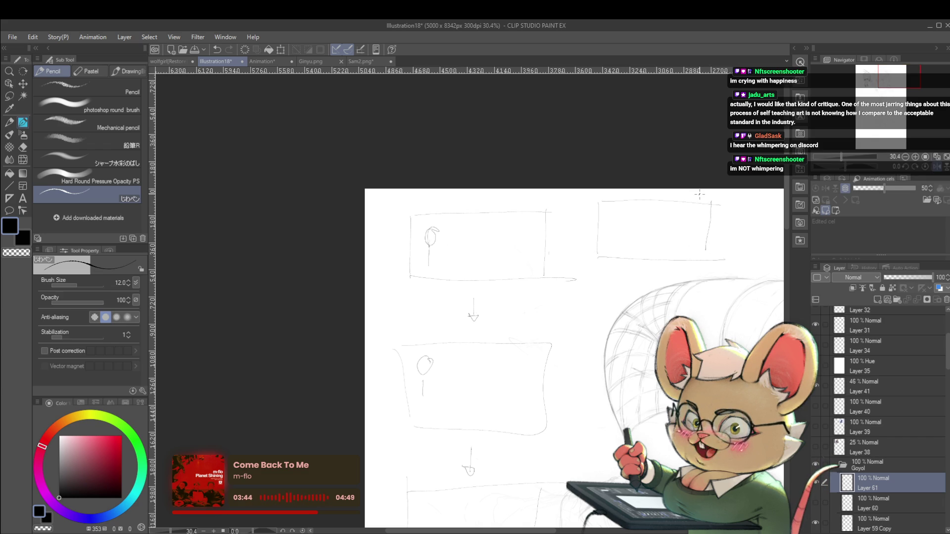
Undo the second box, circle, balloon and first rectangle with Ctrl+Z until the area is blank
key("ctrl+z")
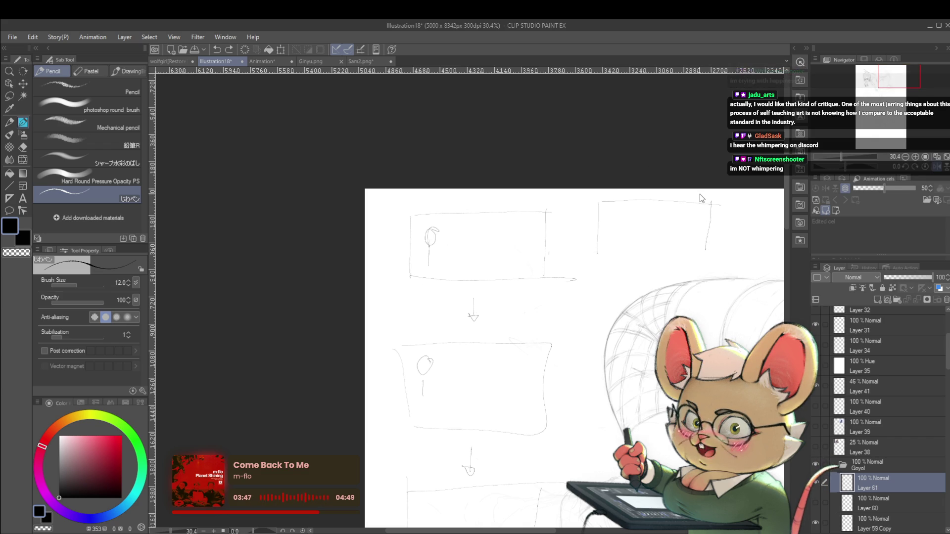
key("ctrl+z")
key("ctrl+z")
key("ctrl+z")
key("ctrl+z")
key("ctrl+z")
key("ctrl+z")
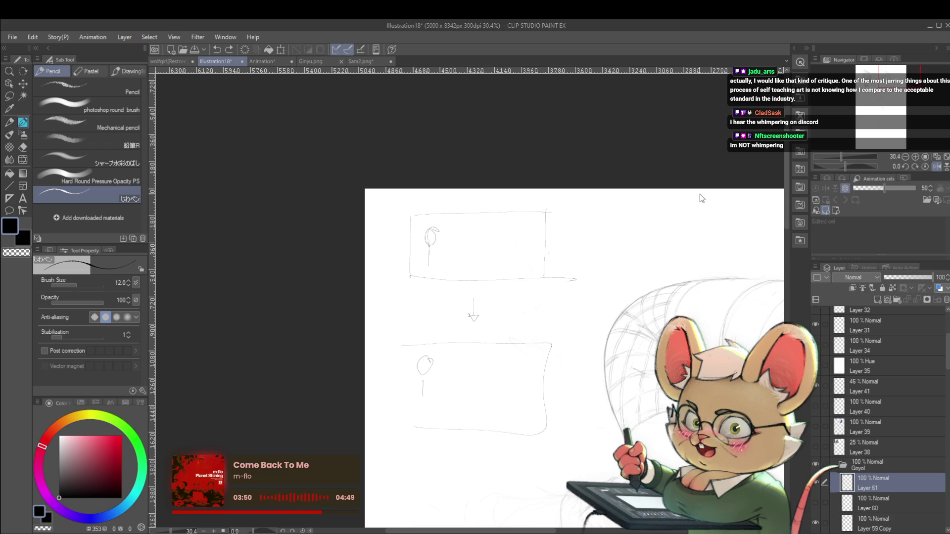
key("ctrl+z")
key("ctrl+z")
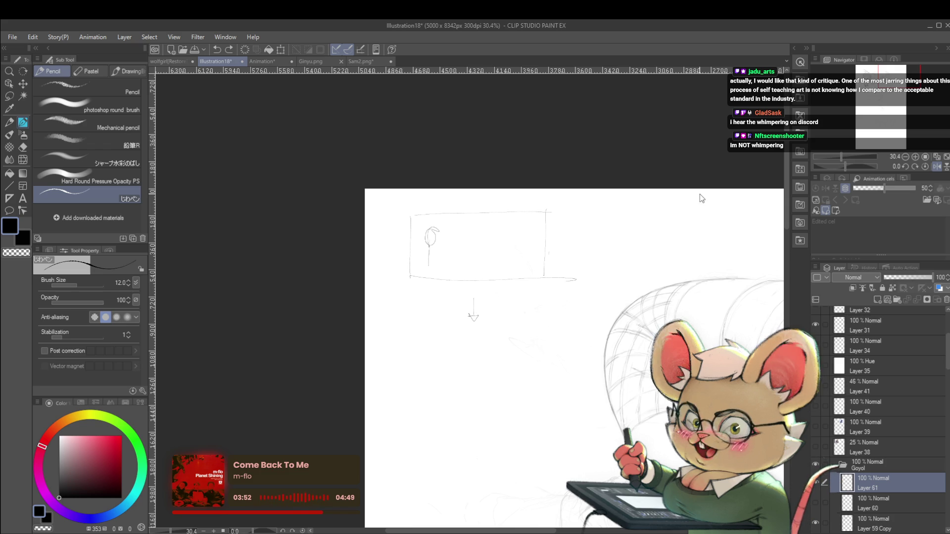
key("ctrl+z")
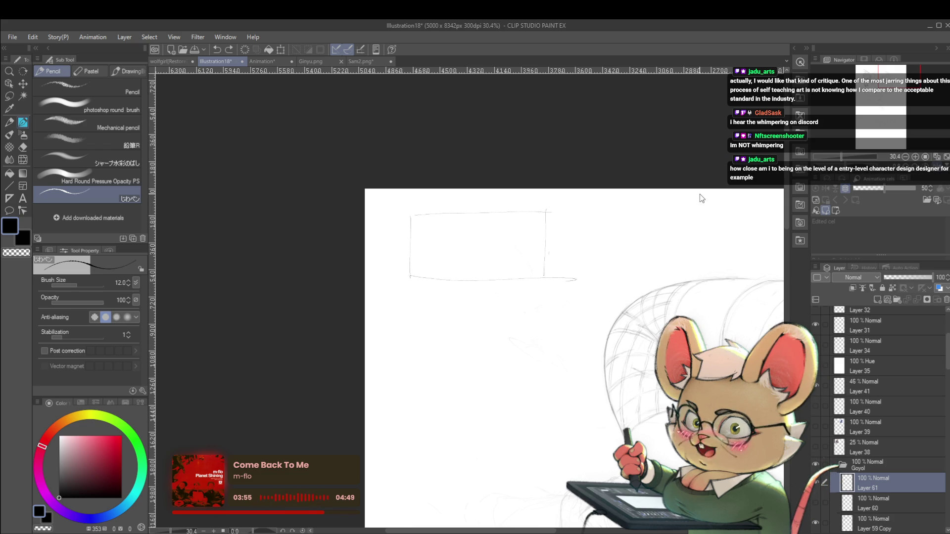
key("ctrl+z")
key("ctrl+z")
key("ctrl+z")
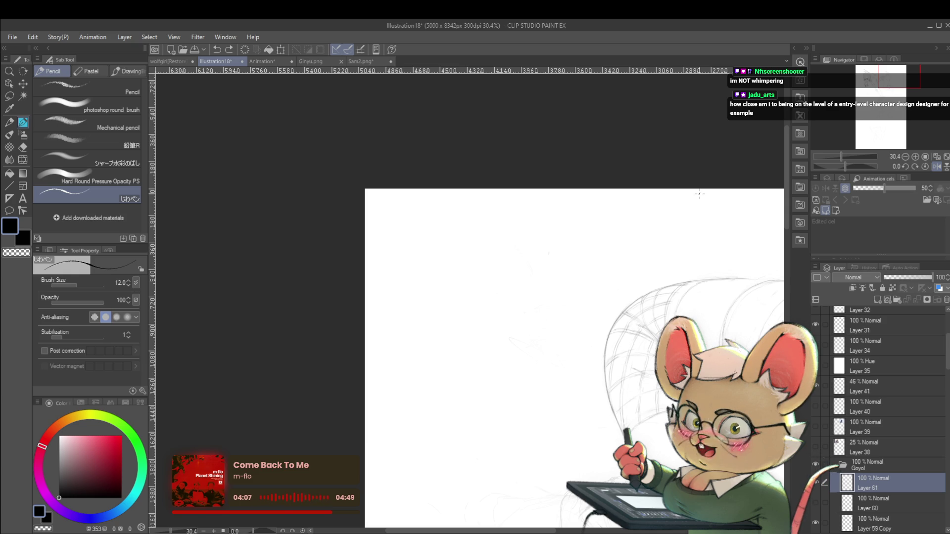
Bring the figure back into view and add two short hatch strokes to the shorts' band
left_click_drag(700, 193, 421, 386)
scroll(602, 359, "up", 4)
scroll(602, 359, "up", 4)
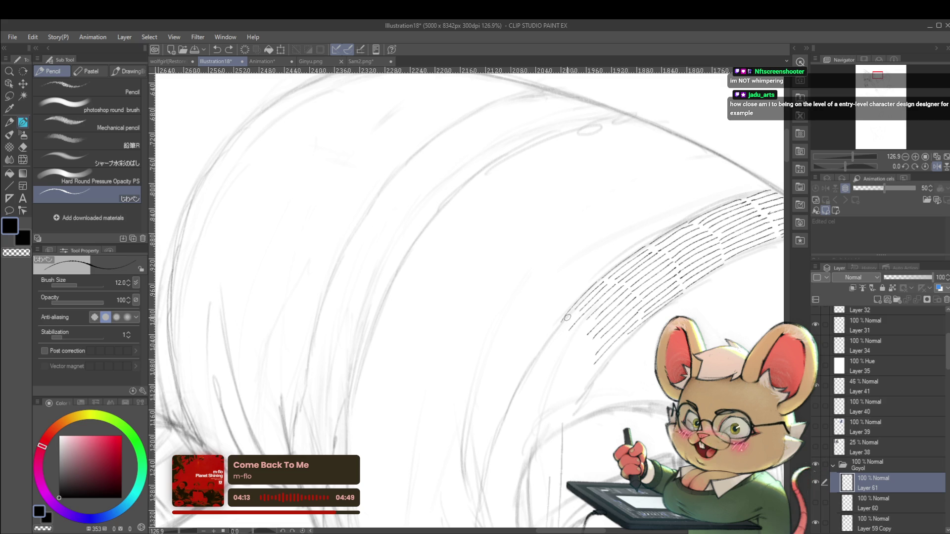
left_click_drag(557, 325, 523, 368)
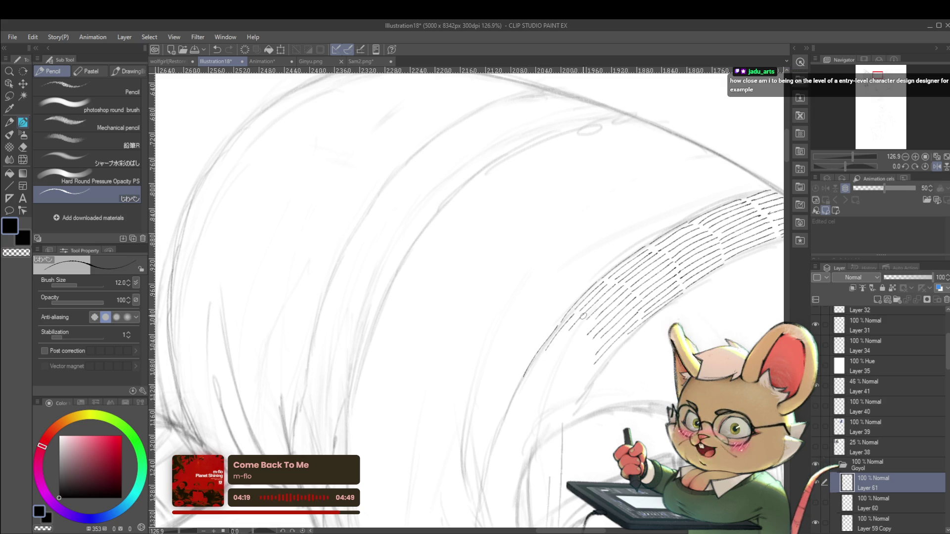
left_click_drag(583, 324, 554, 355)
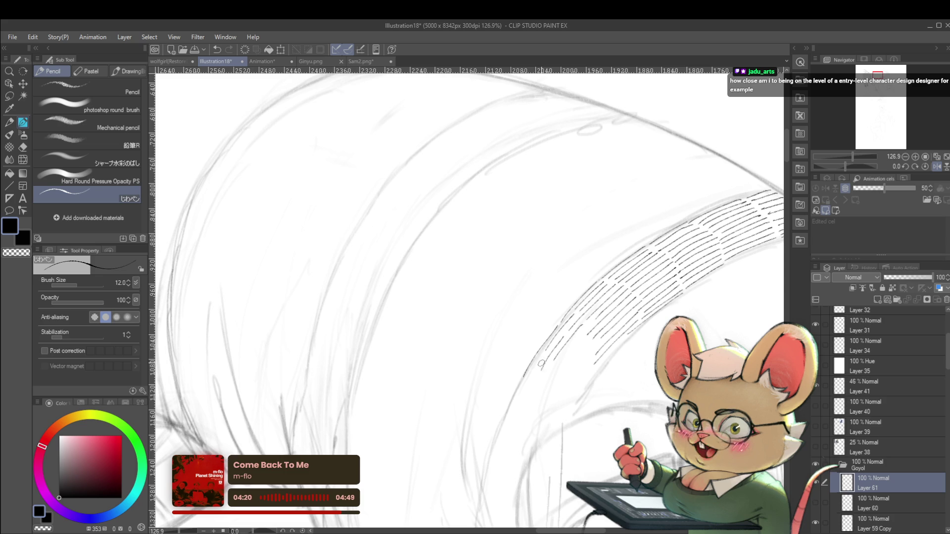
scroll(544, 356, "down", 5)
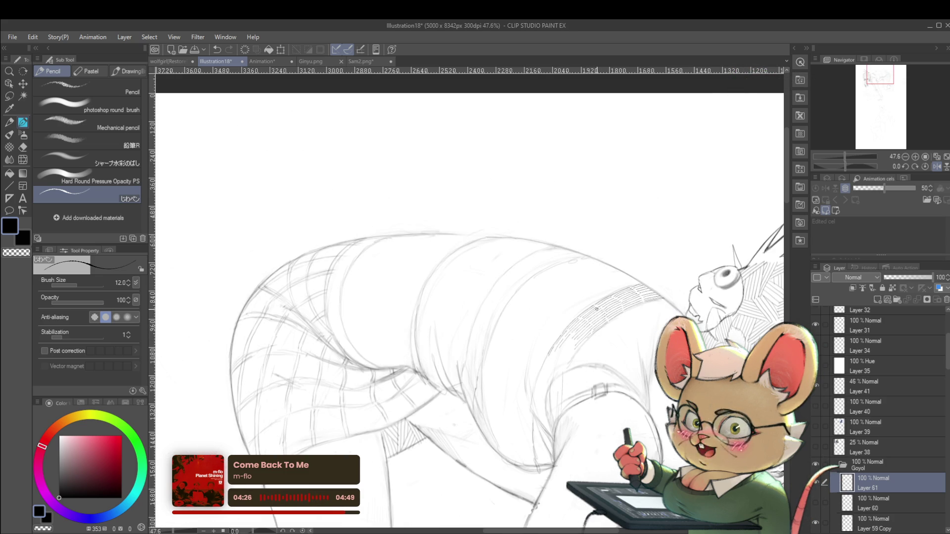
scroll(601, 305, "up", 3)
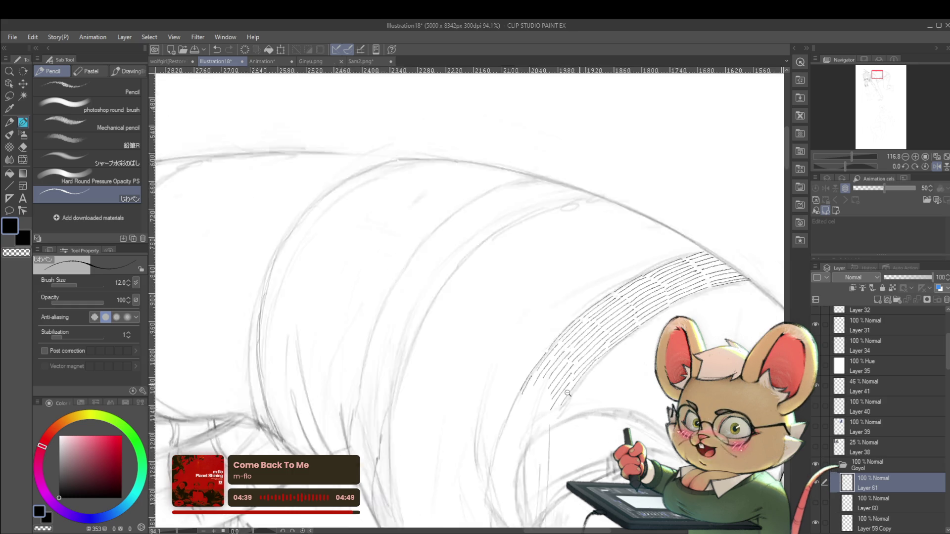
Mirror the canvas view horizontally to check the hatching, then flip it again via the Navigator
scroll(582, 384, "down", 4)
scroll(613, 340, "down", 2)
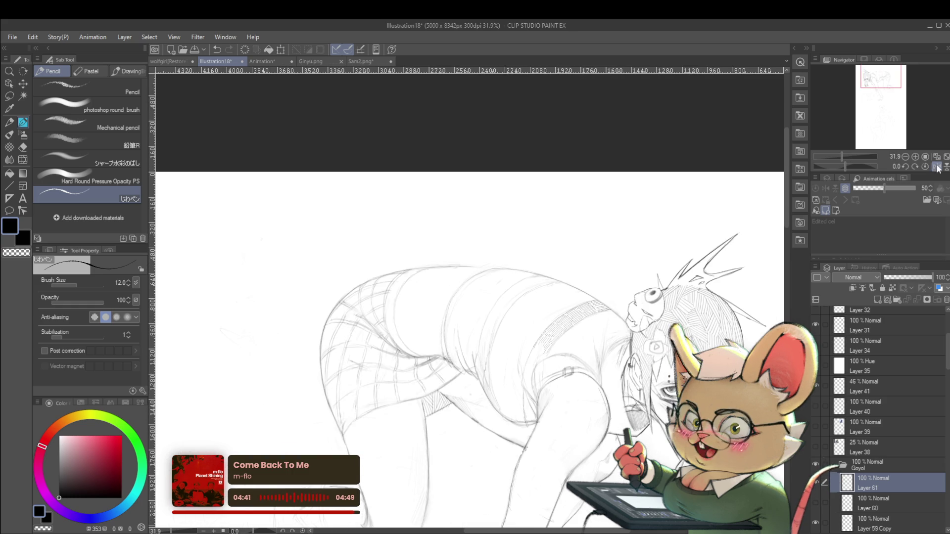
key("h")
scroll(410, 324, "up", 2)
scroll(410, 324, "up", 3)
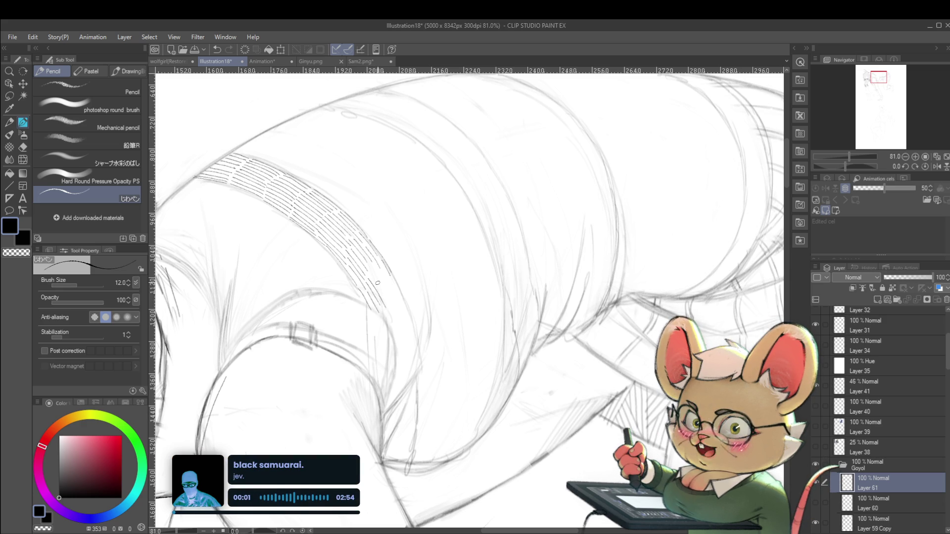
left_click(937, 166)
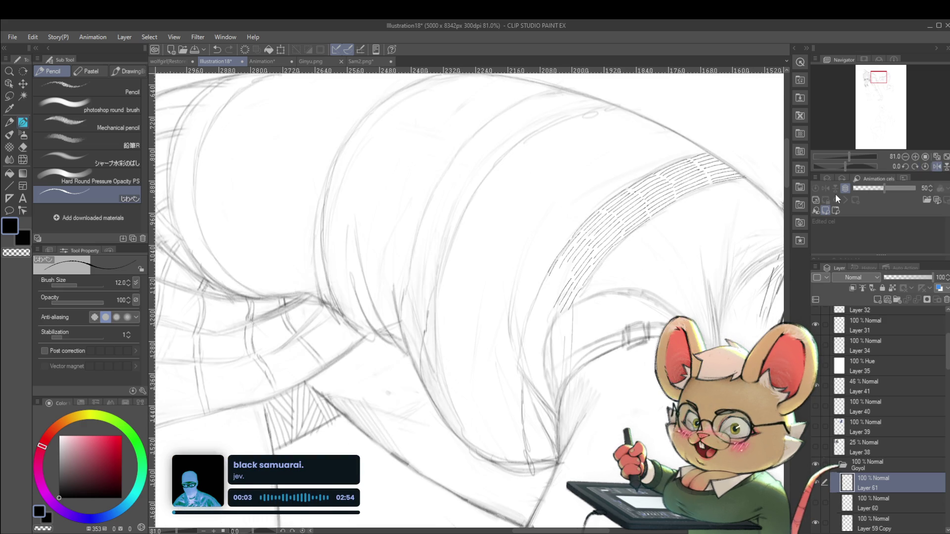
scroll(581, 263, "up", 1)
scroll(581, 263, "up", 1)
Redraw one hatch stroke along the band, discarding two rejected trial strokes, then zoom out
left_click_drag(515, 312, 492, 367)
key("ctrl+z")
left_click_drag(512, 316, 491, 367)
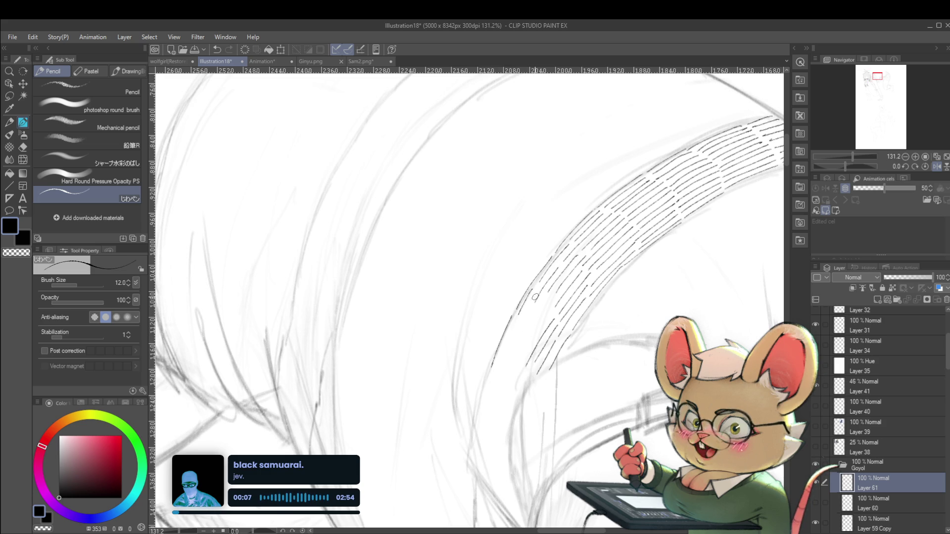
left_click_drag(532, 300, 507, 345)
key("ctrl+z")
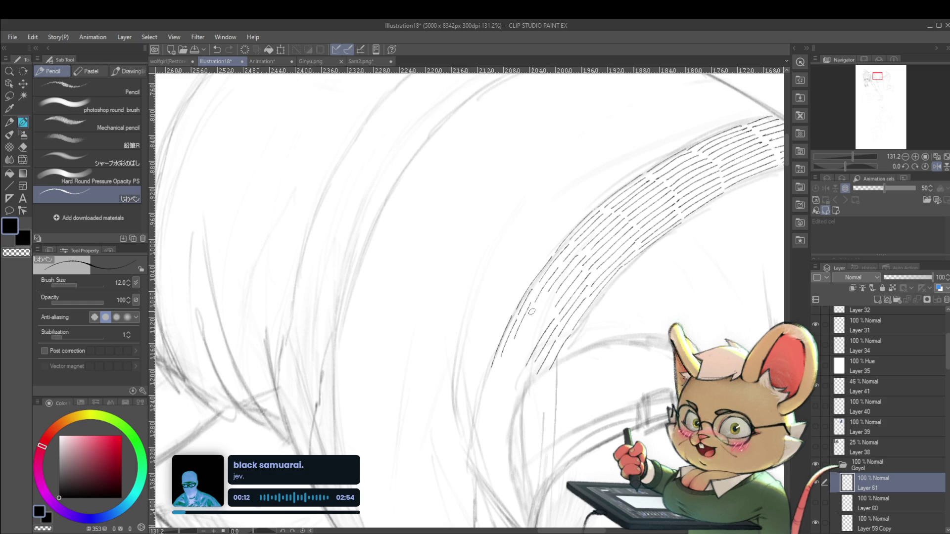
left_click_drag(544, 297, 517, 342)
key("ctrl+z")
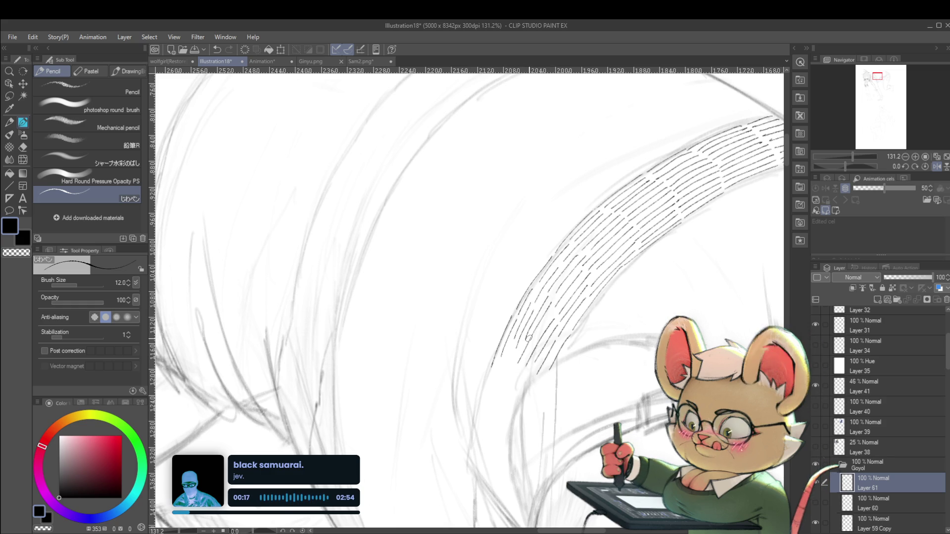
mouse_move(550, 302)
left_mouse_down()
mouse_move(509, 350)
mouse_move(475, 366)
left_mouse_up()
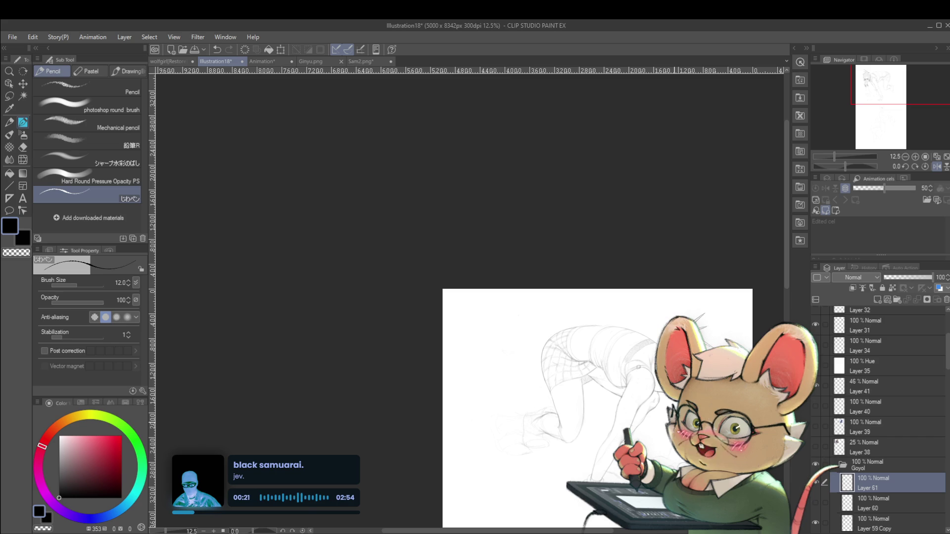
left_click_drag(596, 409, 593, 388)
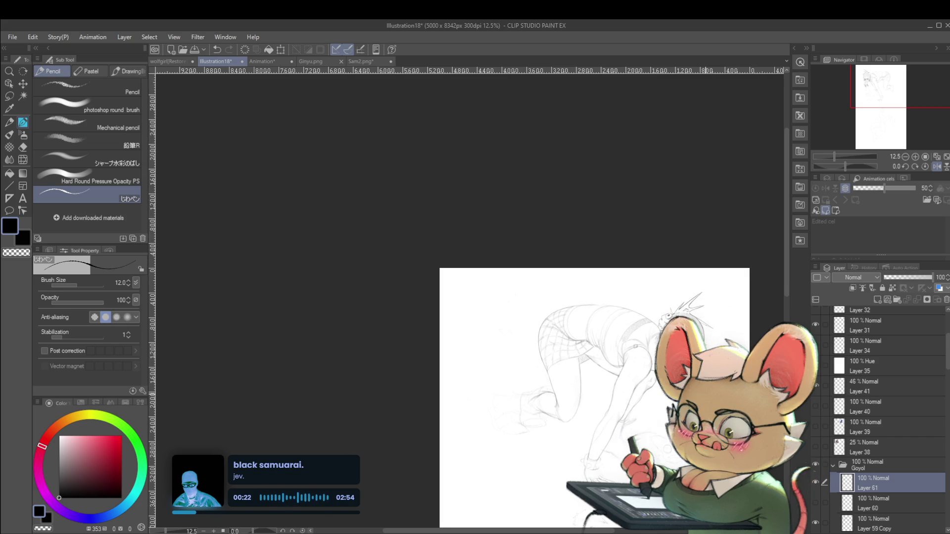
left_click(906, 166)
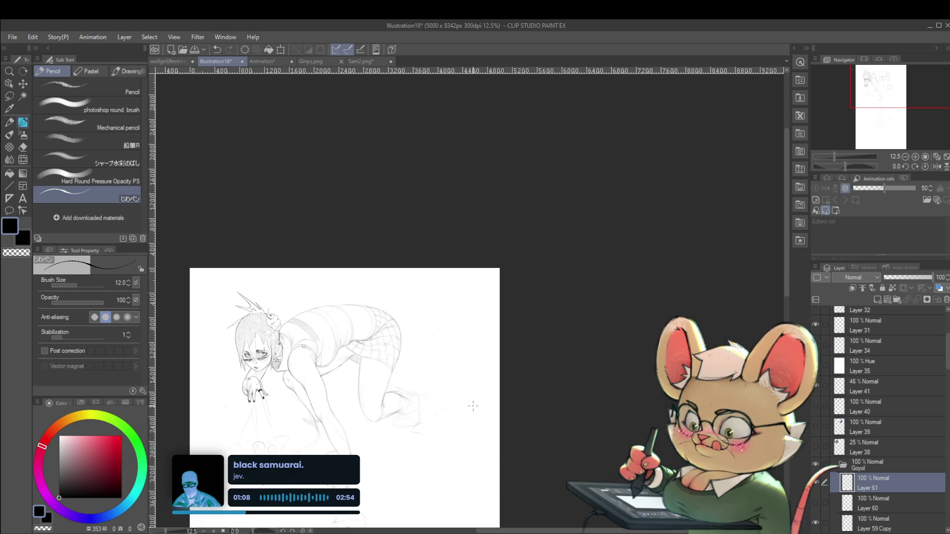
key("h")
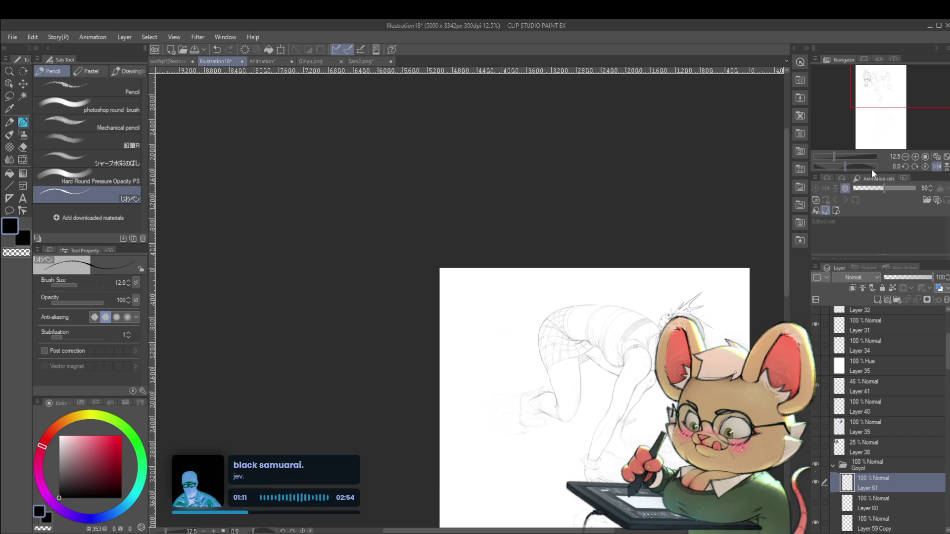
scroll(473, 406, "up", 5)
left_click_drag(630, 277, 587, 331)
Undo the stray stroke and add two short hatch lines at the band's lower end
scroll(571, 305, "up", 1)
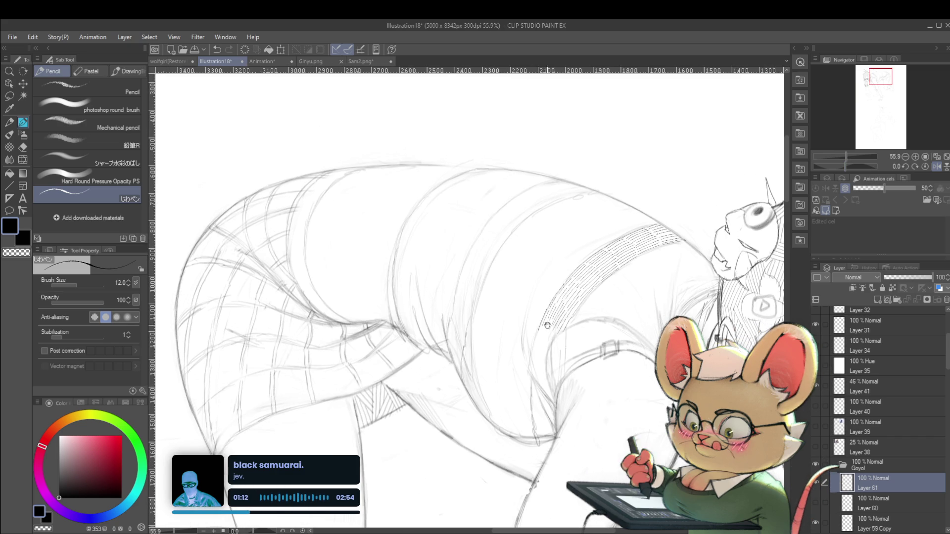
scroll(555, 315, "up", 1)
scroll(539, 324, "up", 1)
key("ctrl+z")
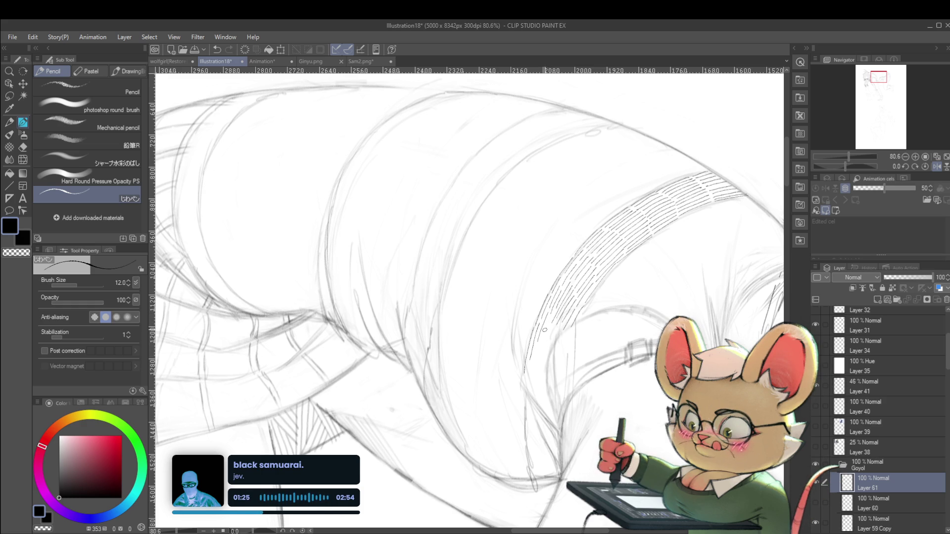
left_click_drag(550, 322, 535, 355)
left_click_drag(558, 325, 542, 355)
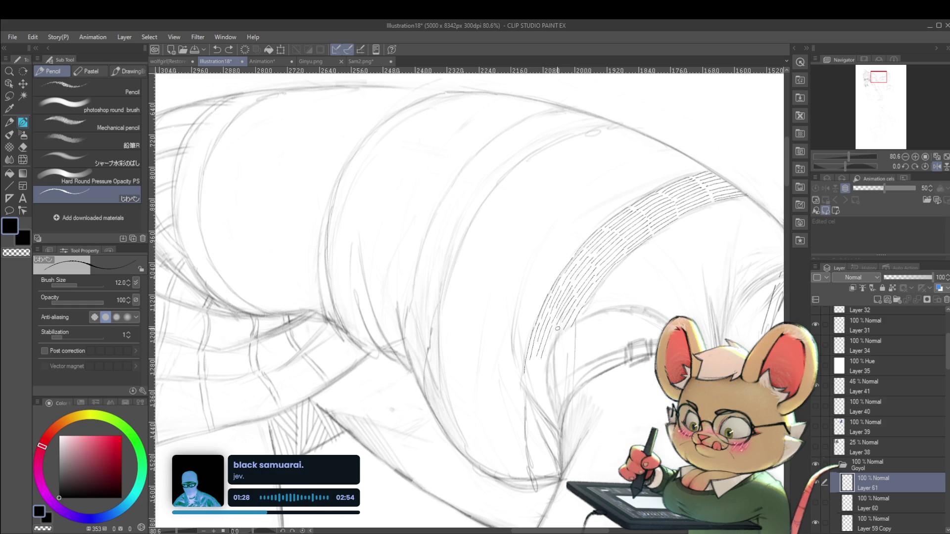
Toggle Navigator Flip horizontal off and back on to check the proportions
scroll(580, 310, "down", 5)
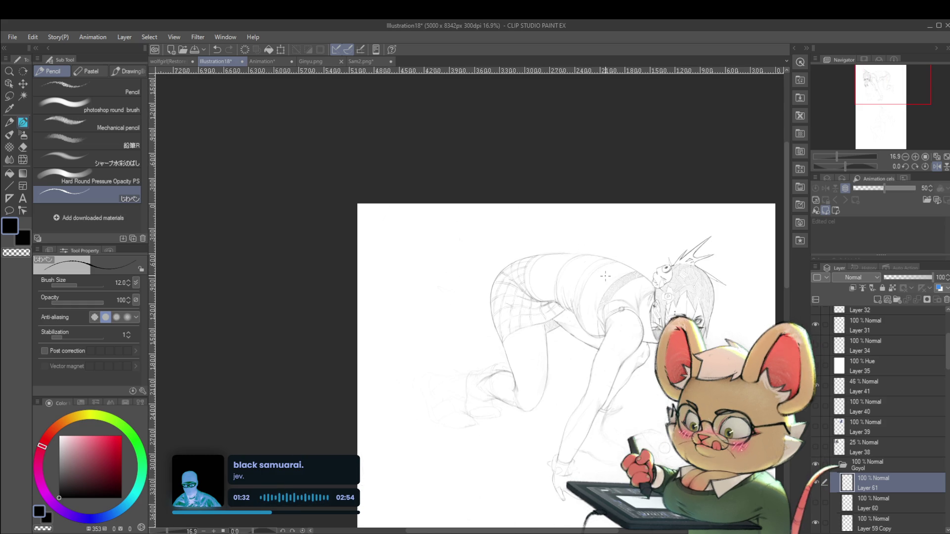
left_click(938, 167)
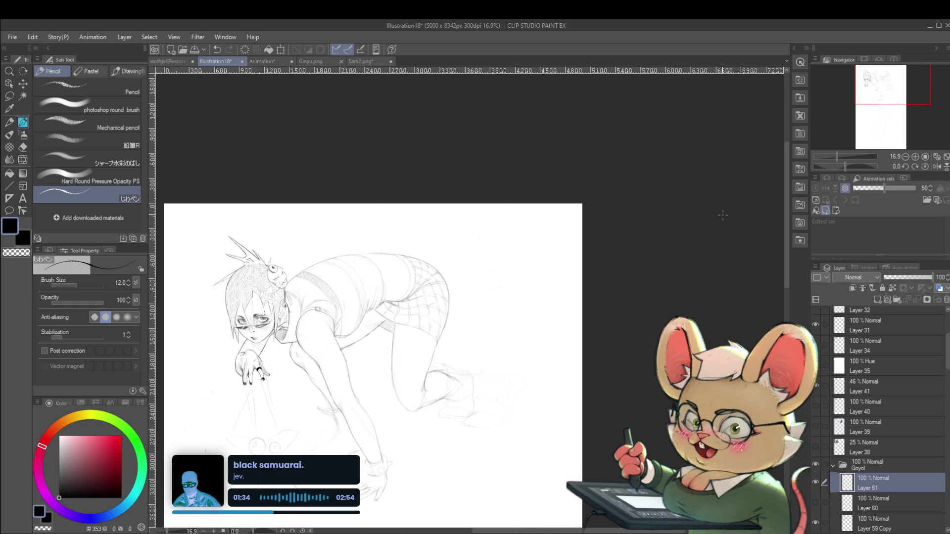
left_click(938, 168)
scroll(609, 323, "up", 2)
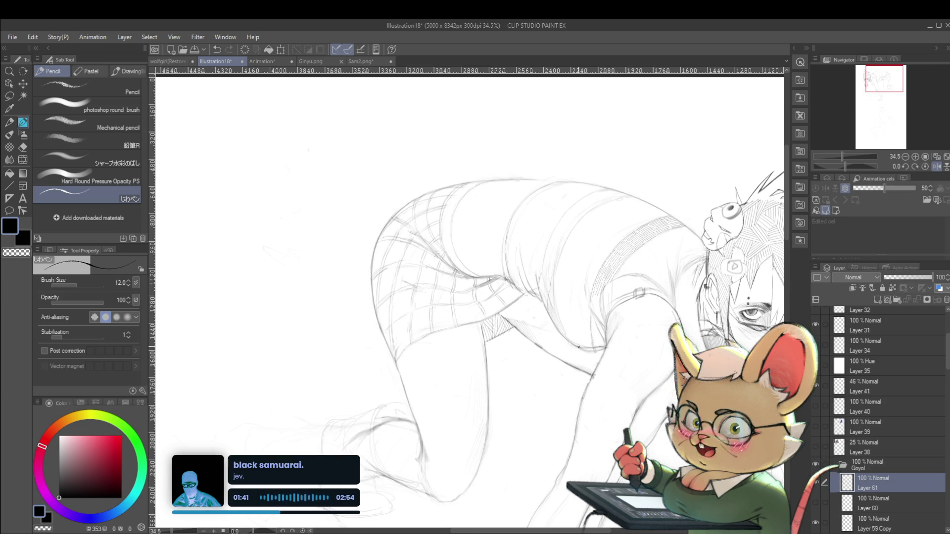
scroll(595, 283, "up", 2)
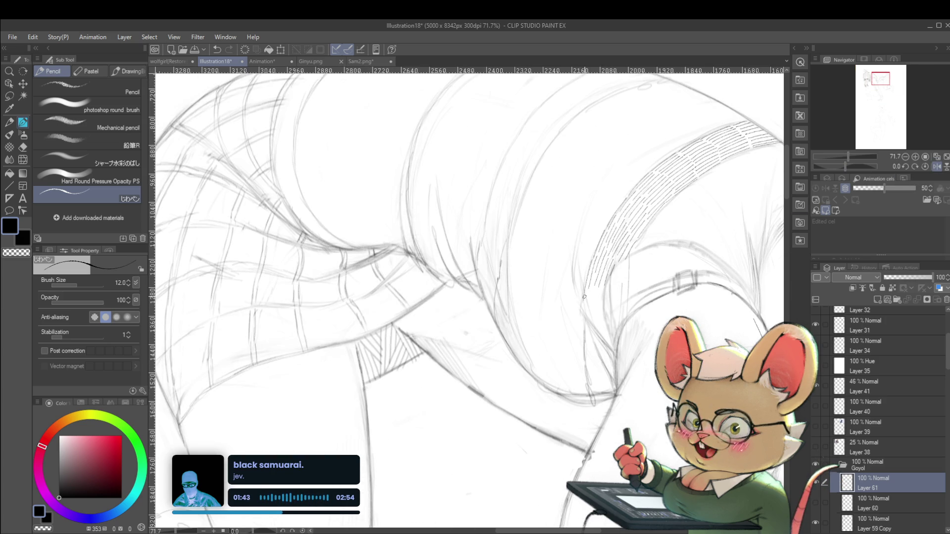
Add three more short hatching strokes along the band's edge
left_click_drag(586, 287, 583, 314)
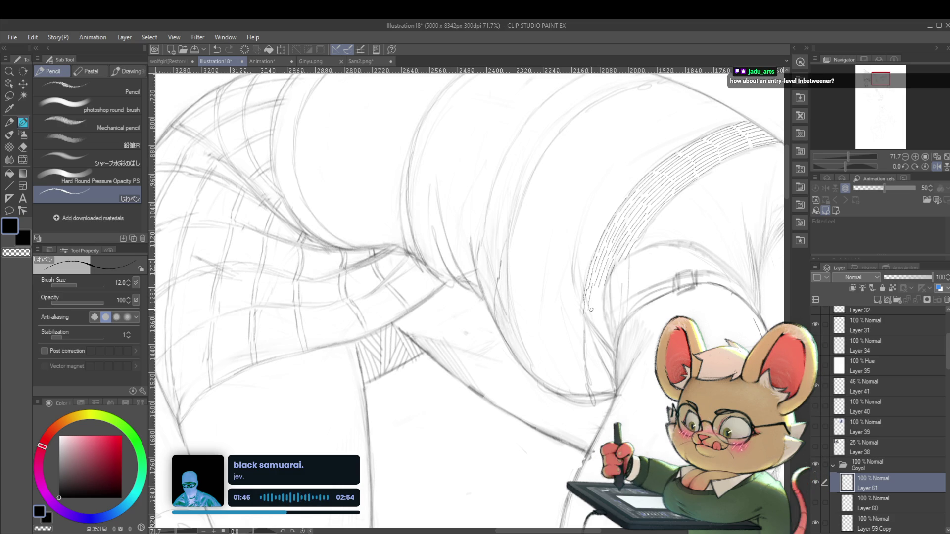
left_click_drag(592, 293, 590, 320)
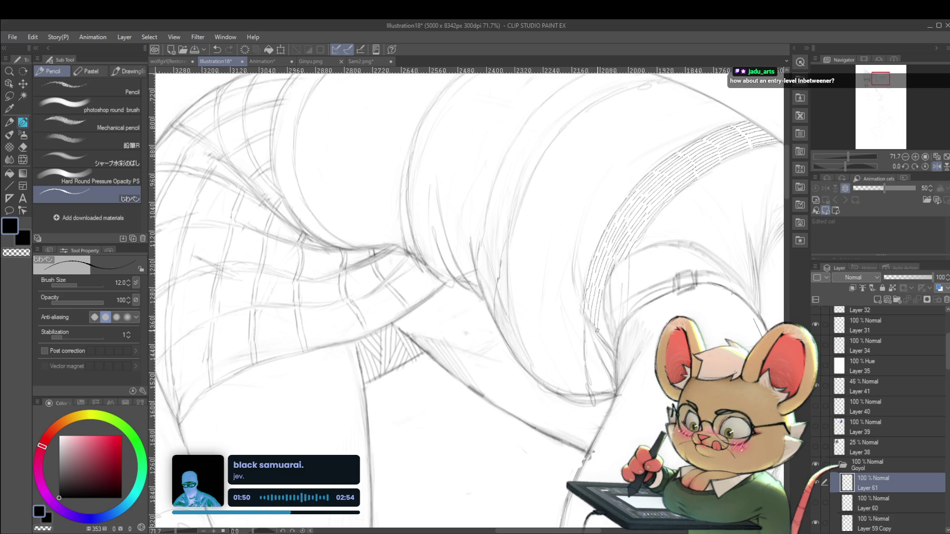
left_click_drag(602, 321, 604, 339)
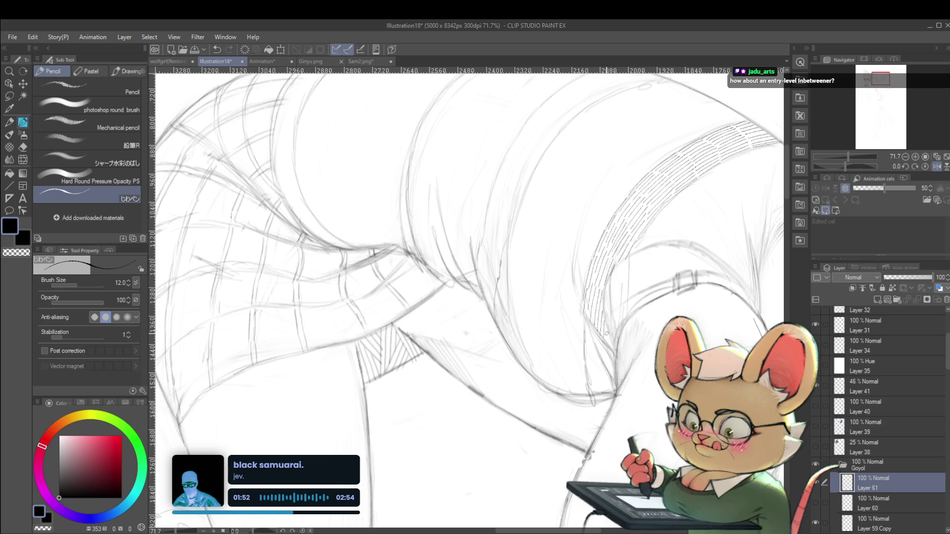
scroll(622, 328, "down", 5)
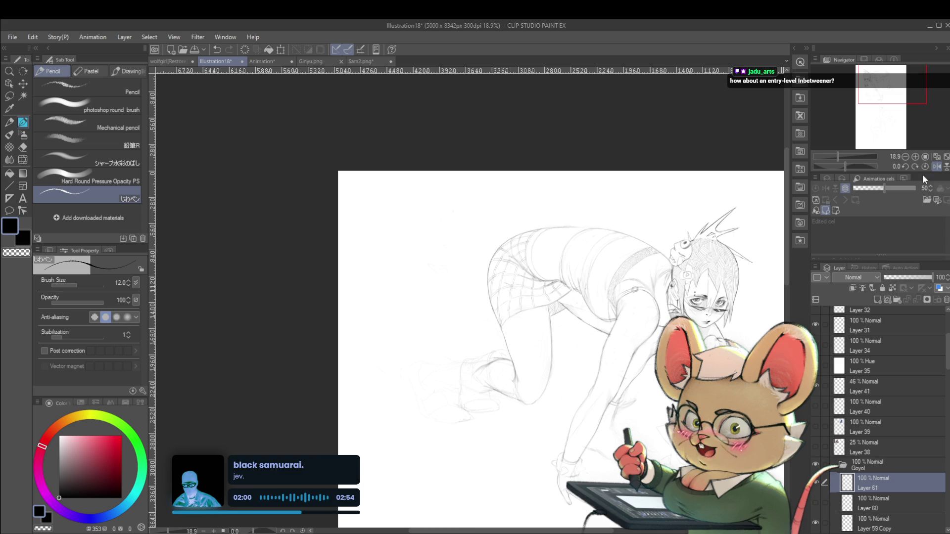
left_click(935, 167)
left_click(331, 287)
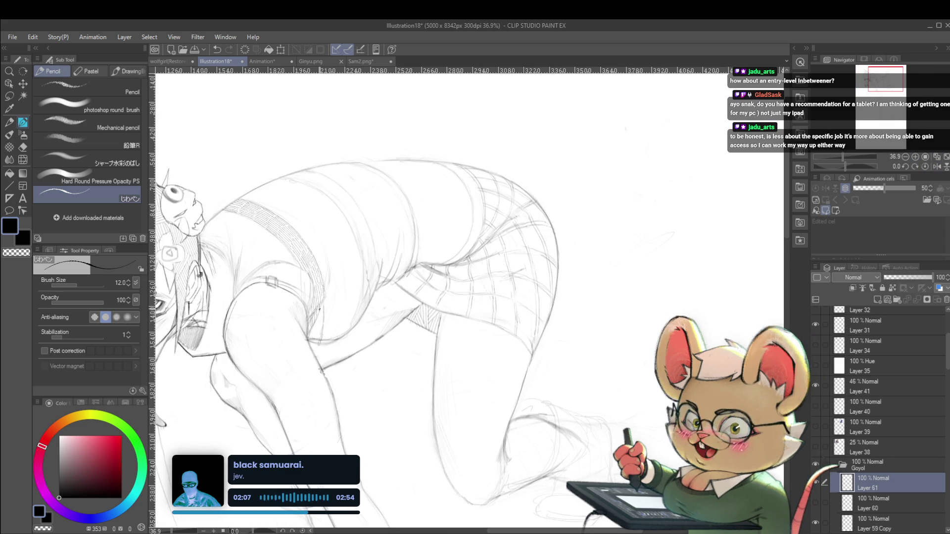
left_click(320, 296, "alt")
scroll(320, 295, "down", 1)
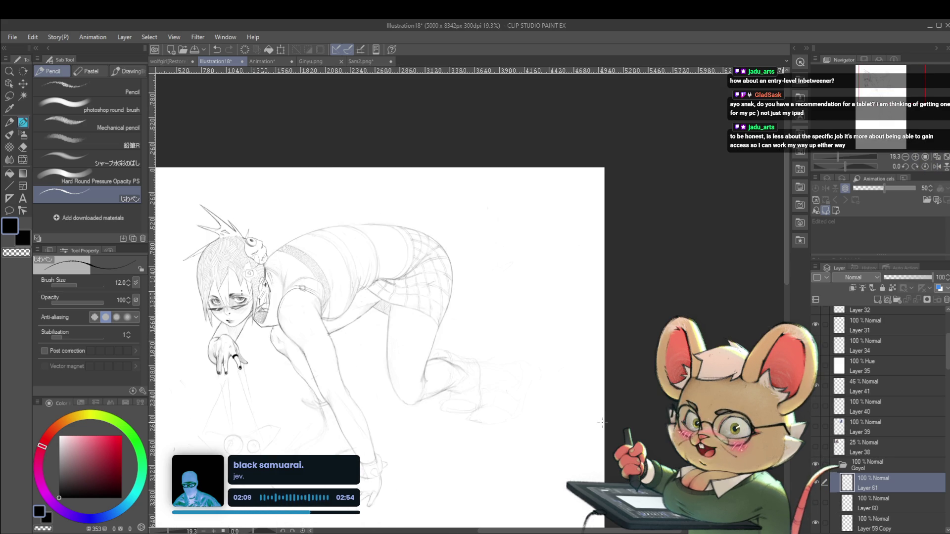
left_click(936, 168)
scroll(602, 296, "up", 5)
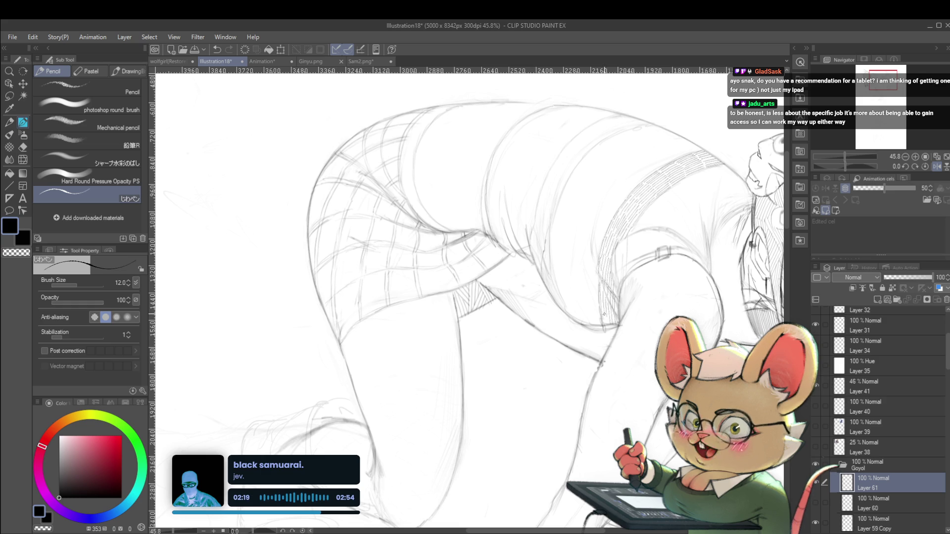
scroll(617, 299, "down", 3)
scroll(629, 297, "down", 2)
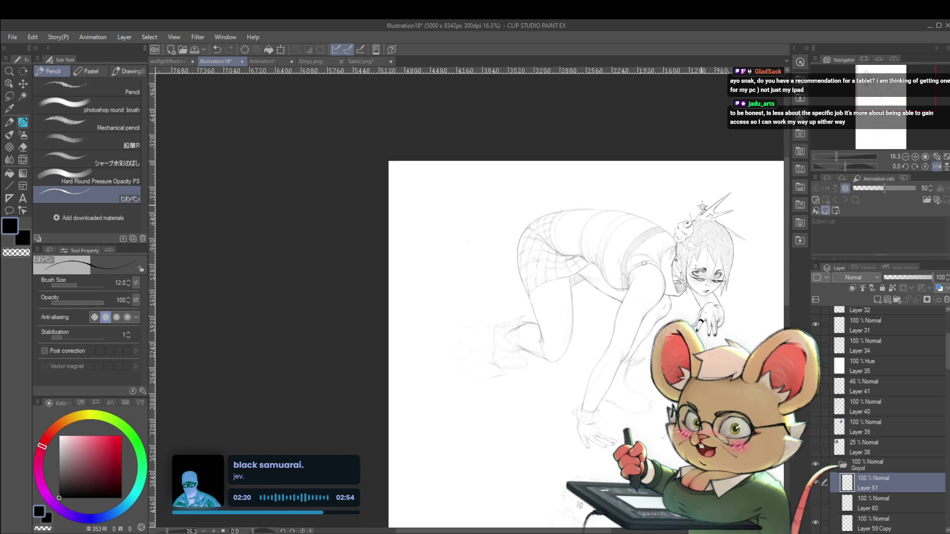
scroll(643, 294, "down", 2)
scroll(658, 291, "down", 2)
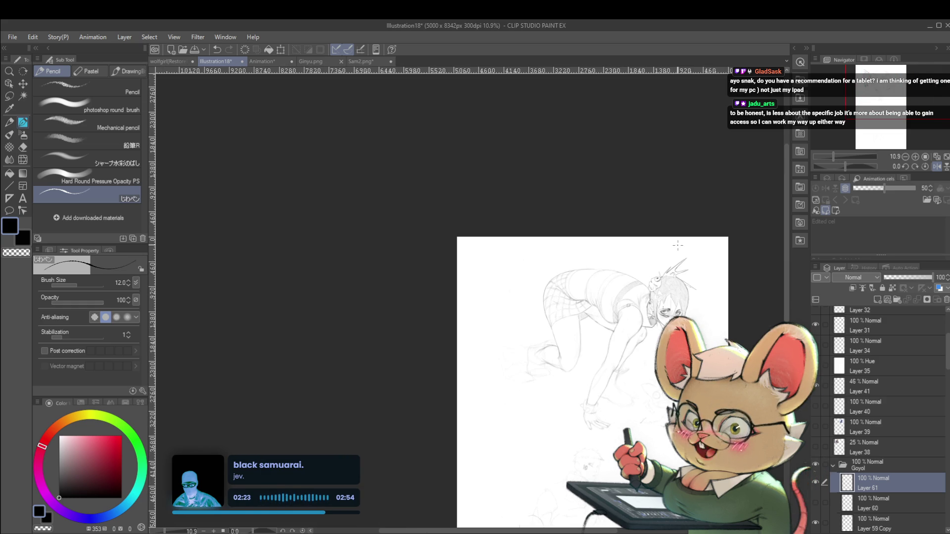
scroll(613, 302, "up", 4)
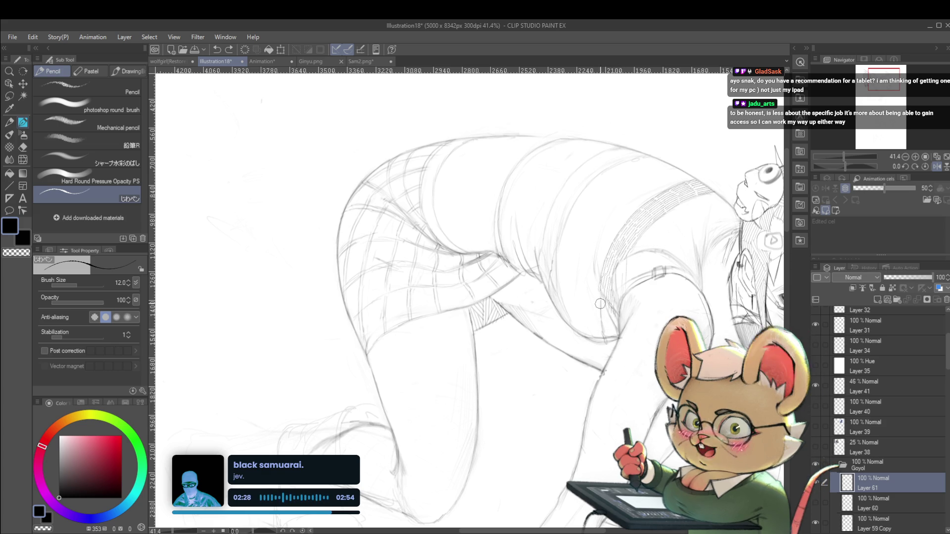
left_click_drag(605, 311, 608, 329)
Select Layer 59 Copy with Alt+[ and switch to the KAYCEM Soft Sketcher pen
key("alt+bracketleft")
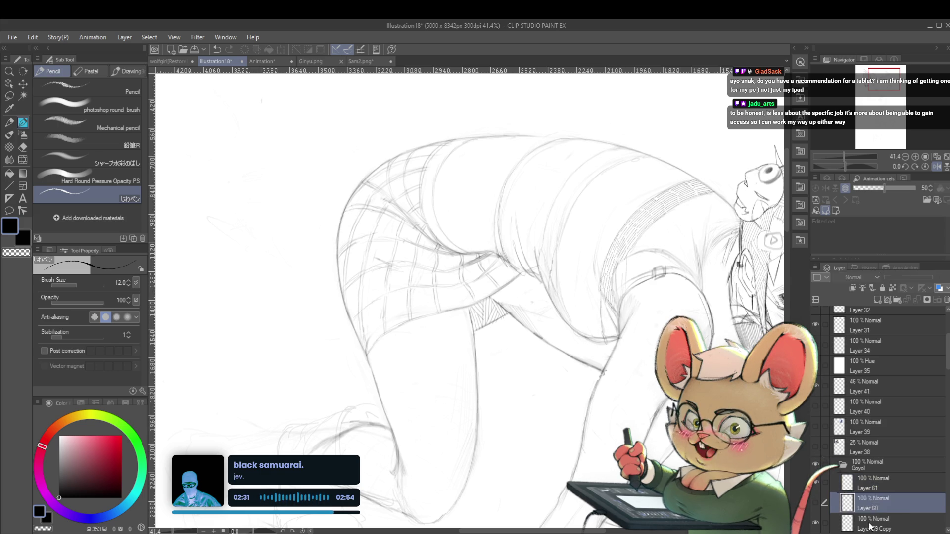
key("alt+bracketleft")
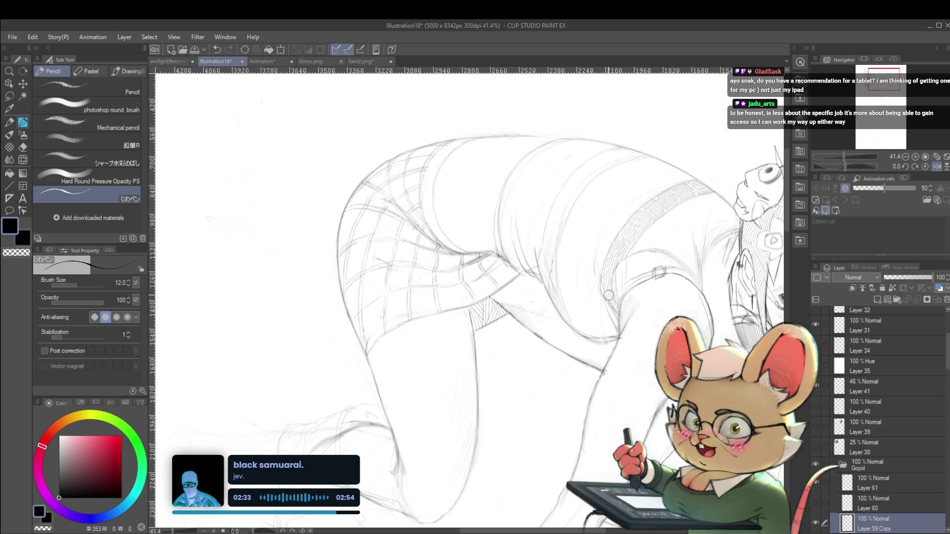
key("p")
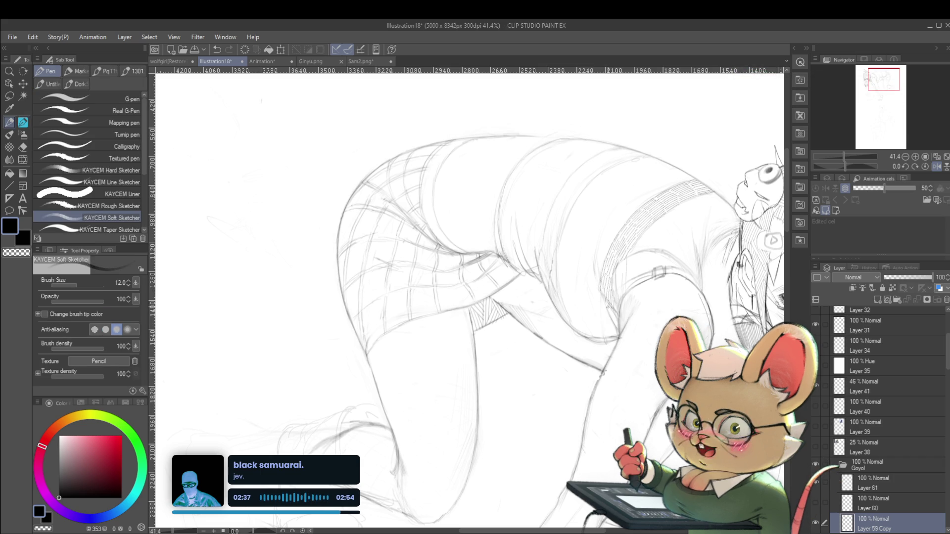
key("p")
key("p")
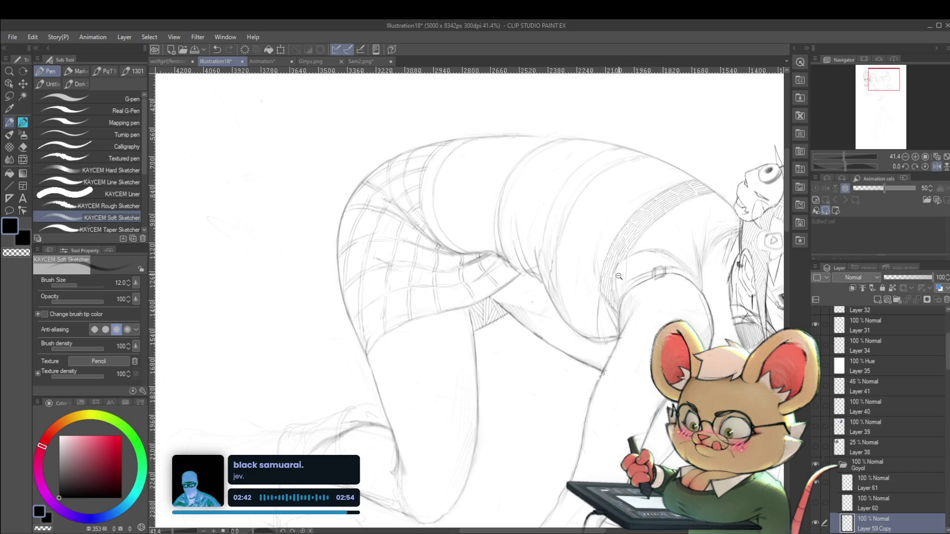
scroll(589, 291, "down", 5)
scroll(581, 260, "up", 5)
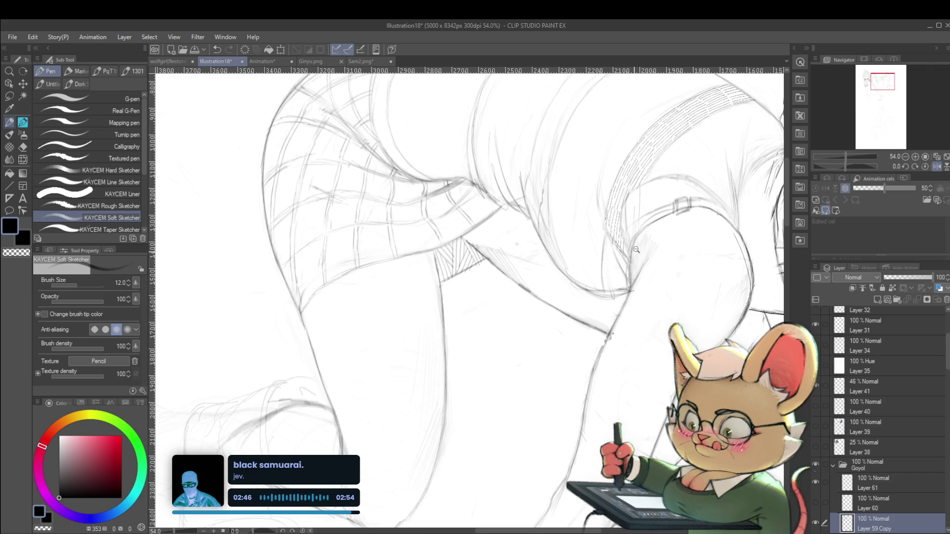
scroll(627, 277, "down", 3)
scroll(662, 196, "down", 2)
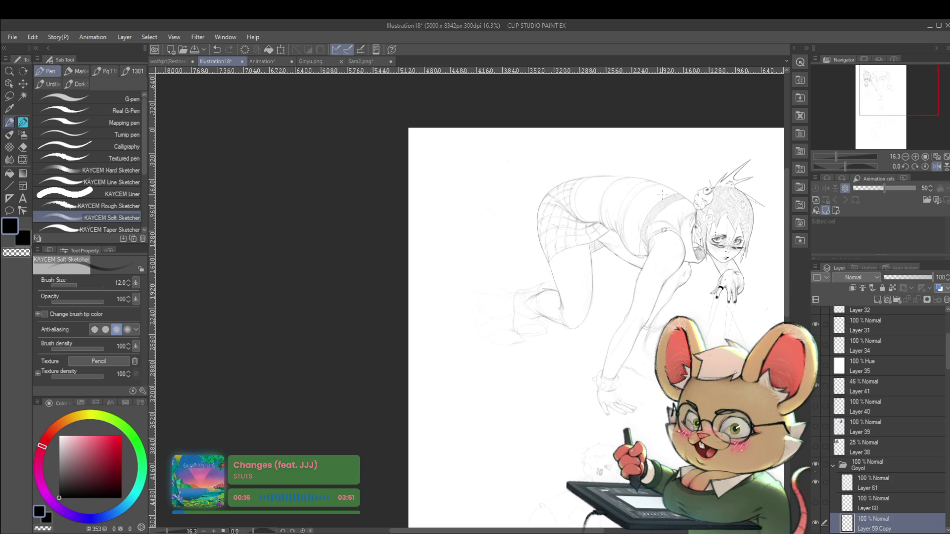
Turn Navigator flip off and back on, recentring the view on the whole crouching girl
left_click(936, 167)
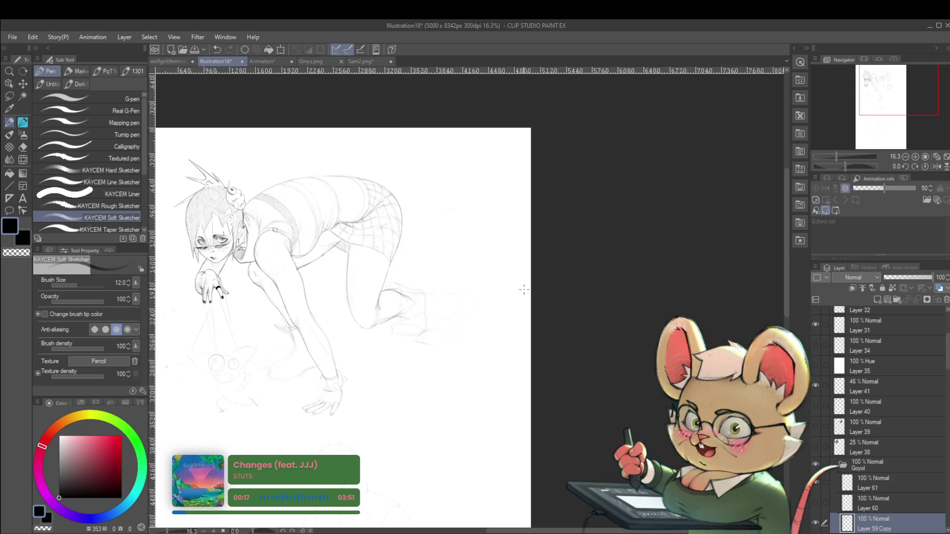
left_click_drag(565, 261, 691, 232)
scroll(493, 298, "up", 3)
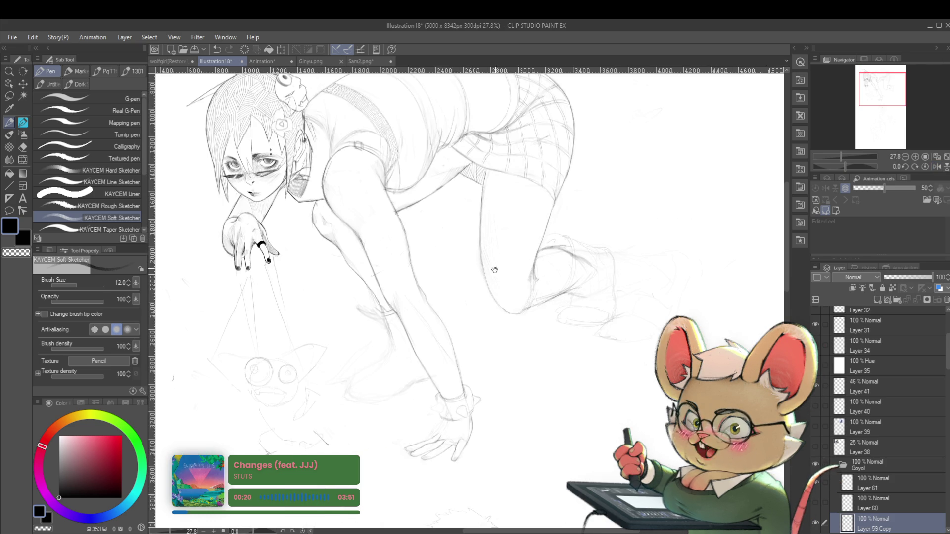
left_click_drag(494, 283, 617, 374)
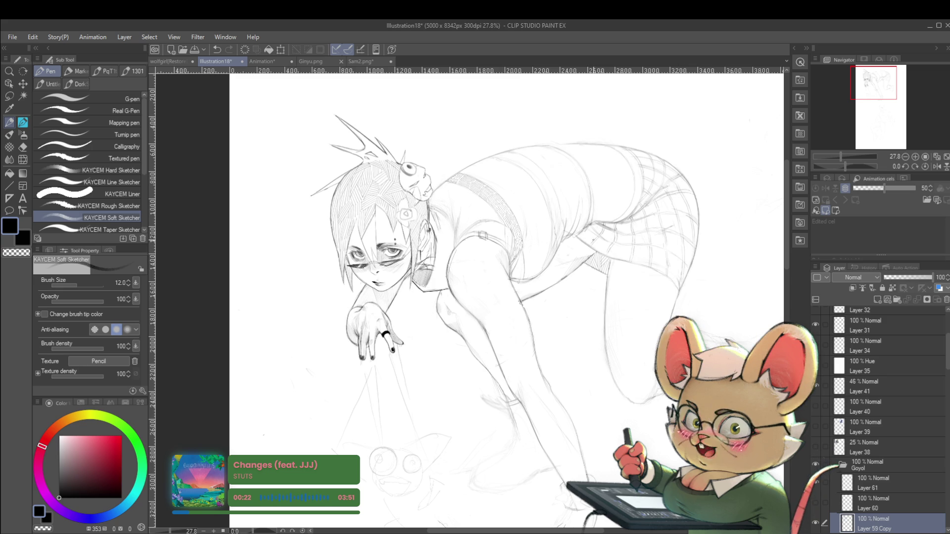
left_click(935, 166)
scroll(396, 290, "up", 3)
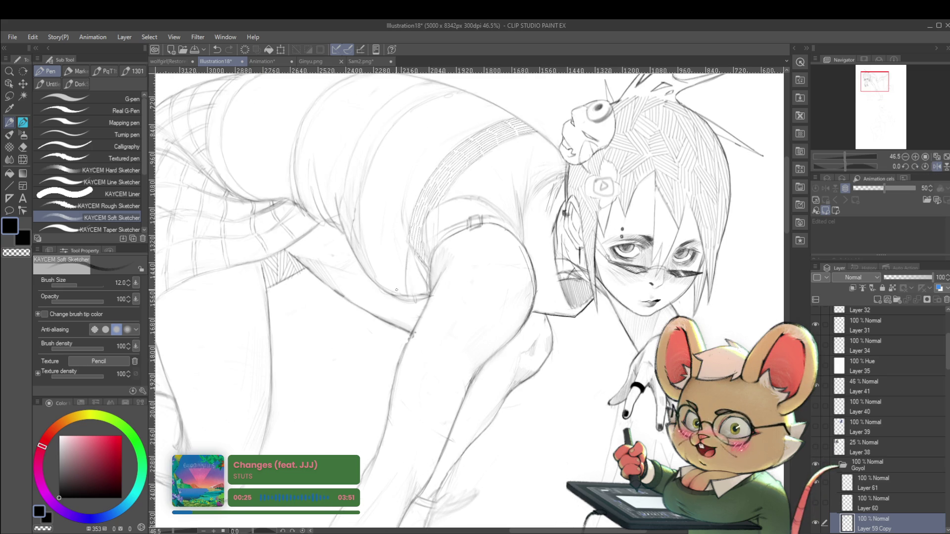
left_click_drag(538, 298, 587, 324)
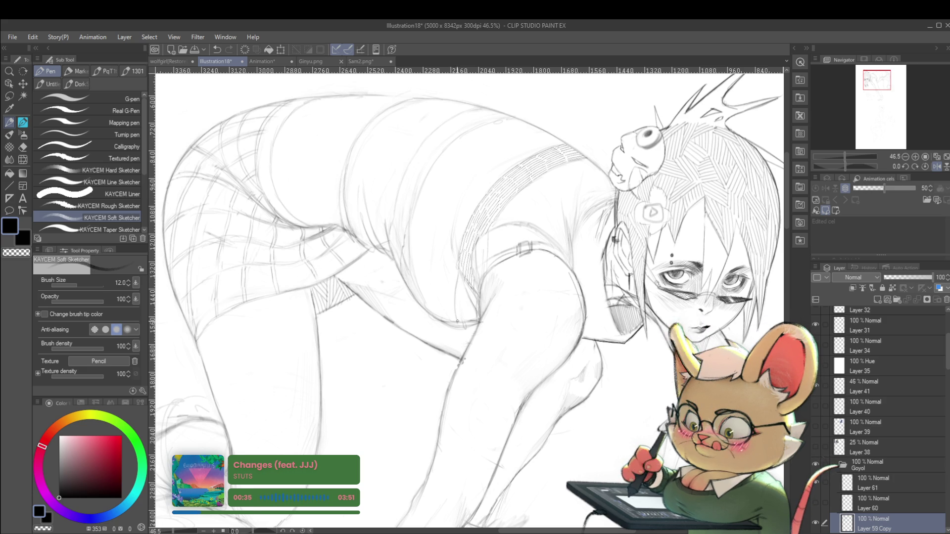
scroll(432, 275, "down", 3)
left_click_drag(432, 274, 441, 294)
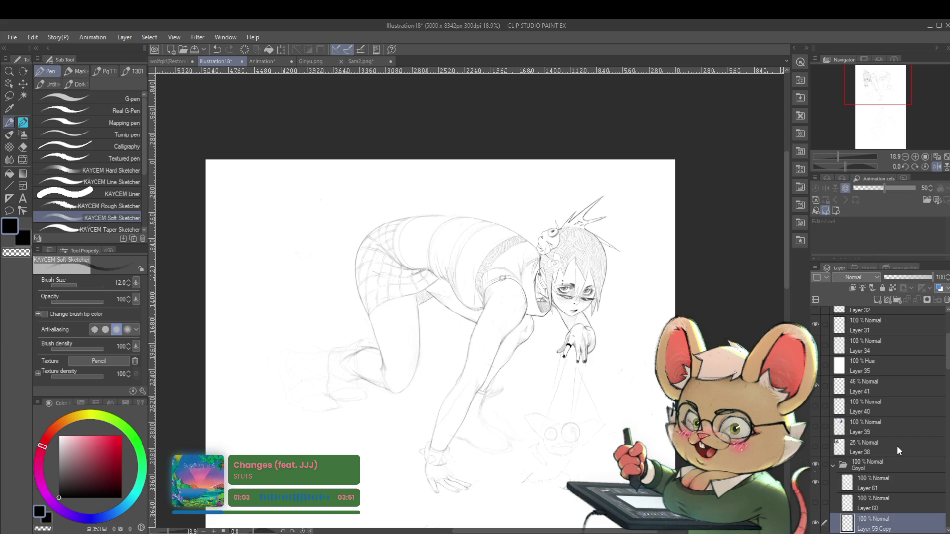
left_click_drag(323, 216, 385, 247)
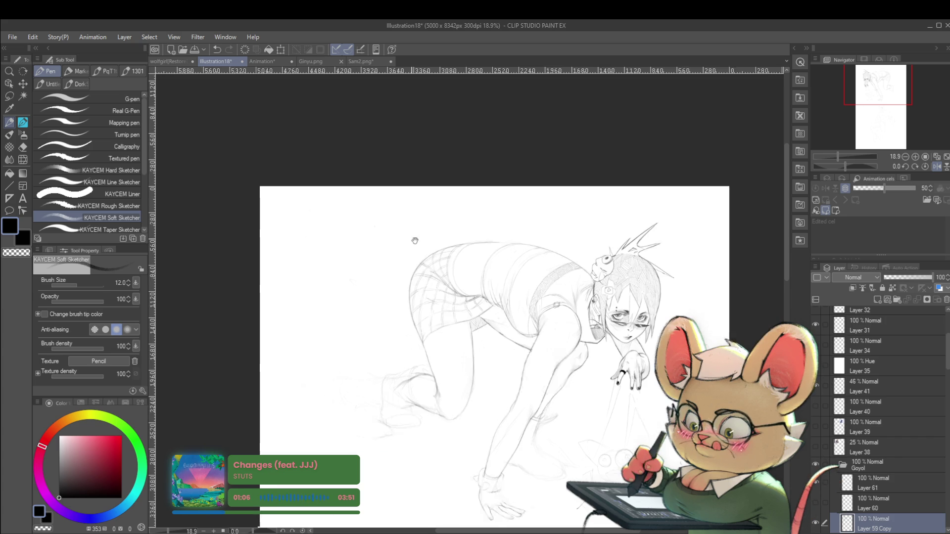
Handwrite 'walk cycle (profile)' and 'run cycle' bullets in pencil, then dot a third bullet
key("p")
mouse_move(344, 225)
left_mouse_down()
mouse_move(377, 215)
mouse_move(370, 197)
mouse_move(398, 208)
left_mouse_up()
left_click_drag(402, 193, 402, 208)
left_click_drag(402, 201, 410, 208)
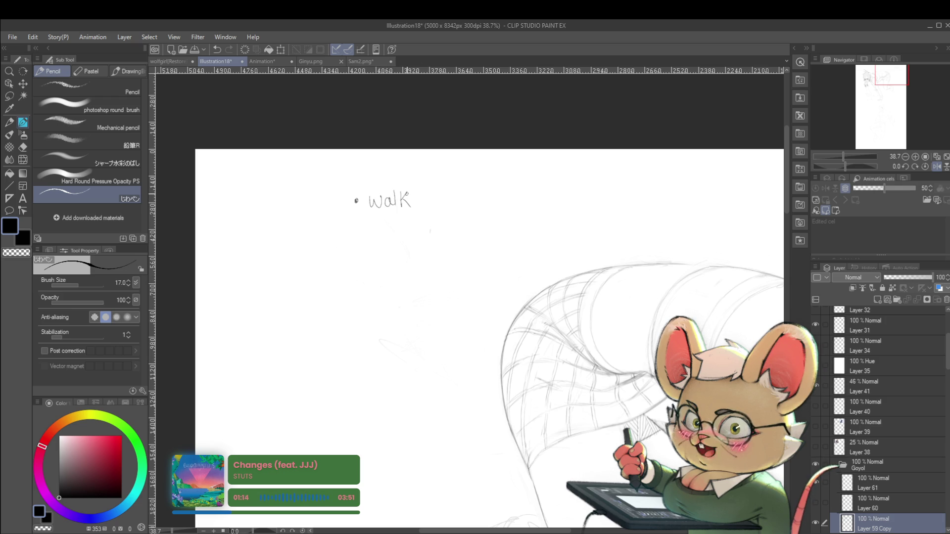
mouse_move(437, 196)
left_mouse_down()
mouse_move(440, 215)
mouse_move(504, 191)
mouse_move(528, 203)
mouse_move(559, 199)
left_mouse_up()
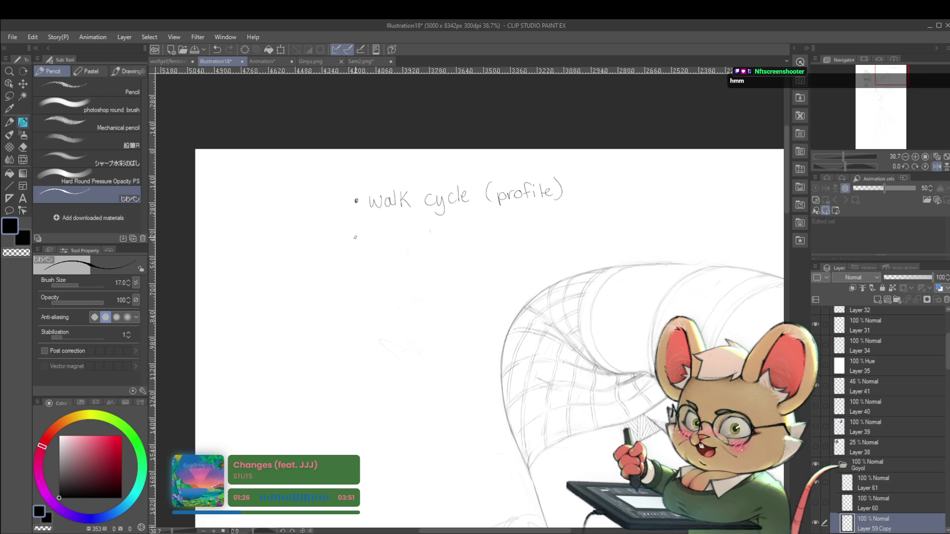
mouse_move(371, 237)
left_mouse_down()
mouse_move(430, 252)
mouse_move(460, 241)
left_mouse_up()
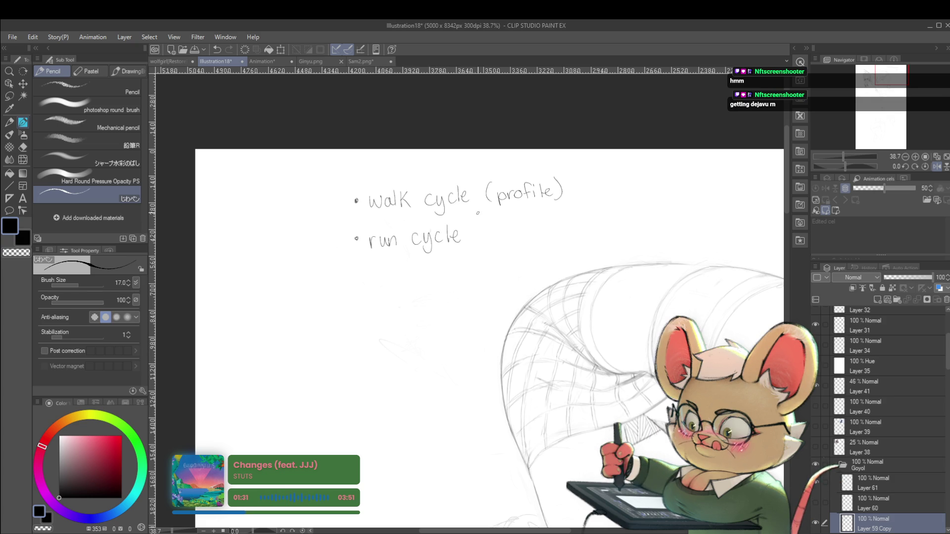
left_click(356, 284)
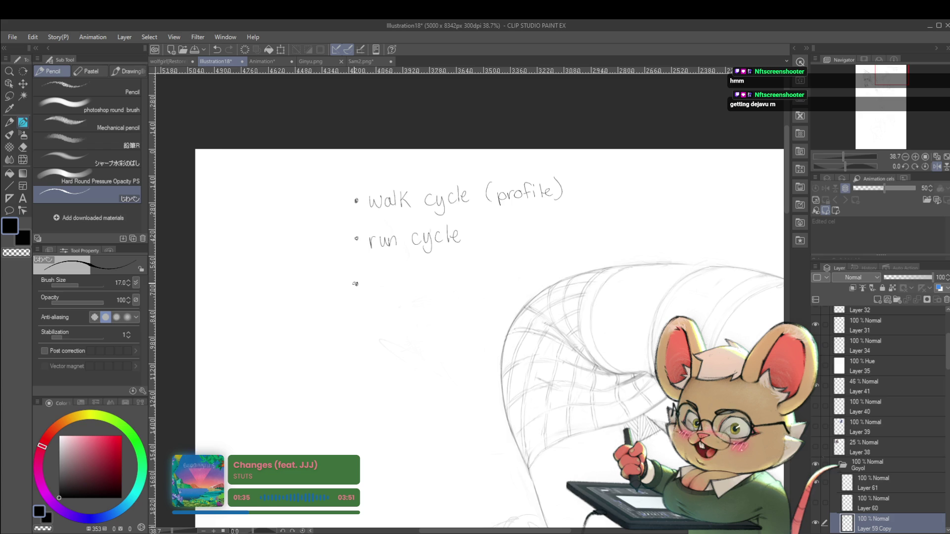
left_click_drag(251, 349, 283, 357)
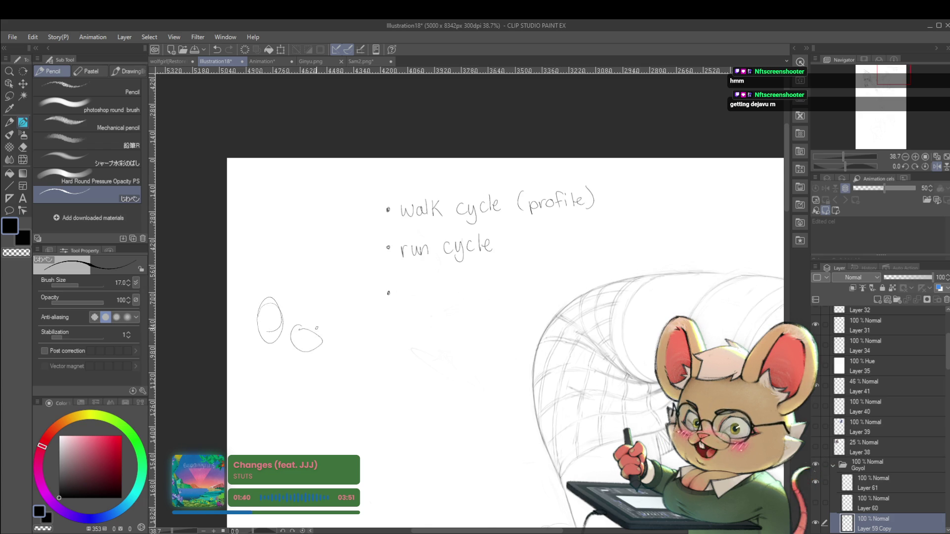
left_click_drag(340, 280, 337, 285)
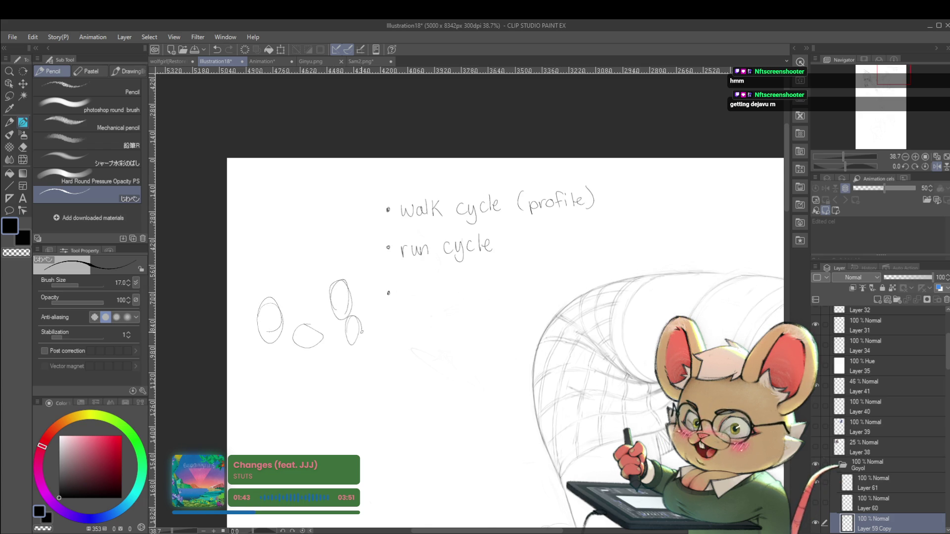
left_click_drag(265, 308, 346, 302)
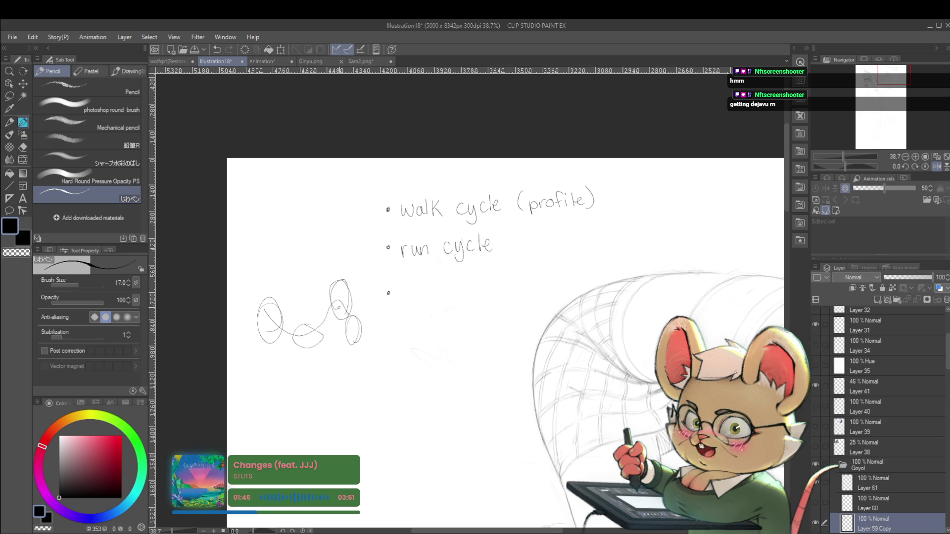
key("ctrl+z")
key("ctrl+z")
key("ctrl+z")
key("ctrl+z")
key("ctrl+z")
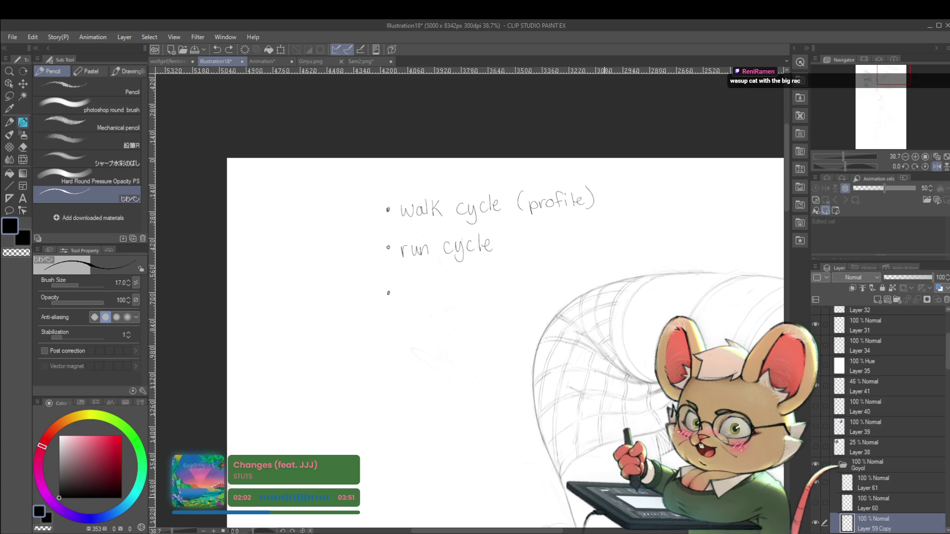
Write 'react & take' on the third bullet
left_click_drag(418, 284, 474, 271)
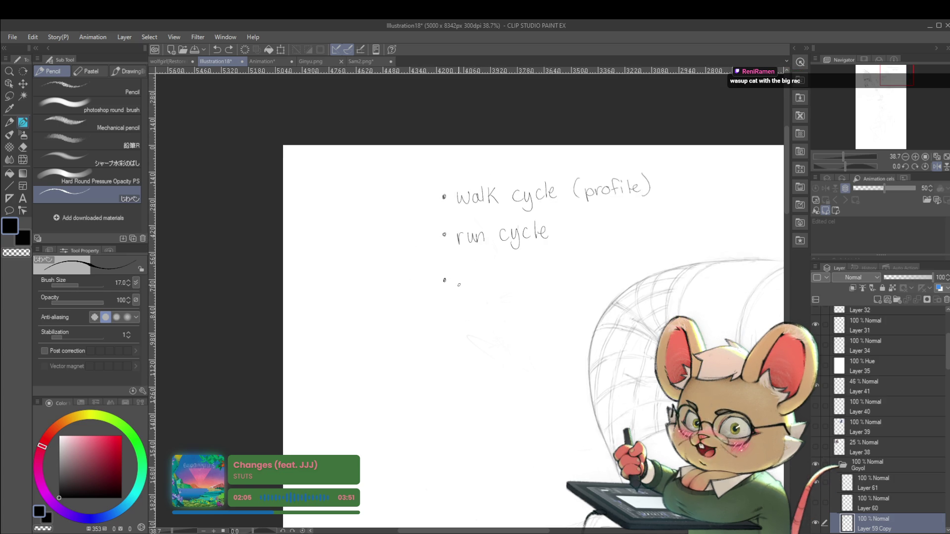
left_click_drag(467, 281, 500, 283)
left_click_drag(505, 267, 506, 283)
mouse_move(501, 275)
left_mouse_down()
mouse_move(517, 284)
mouse_move(584, 281)
left_mouse_up()
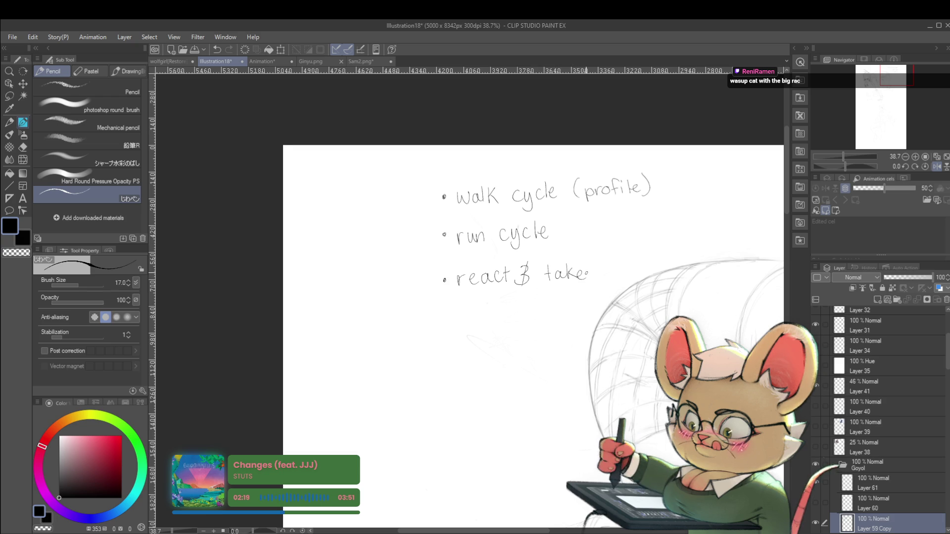
Add a fourth bullet reading 'lip sync', undoing a misdrawn letter
left_click(444, 319)
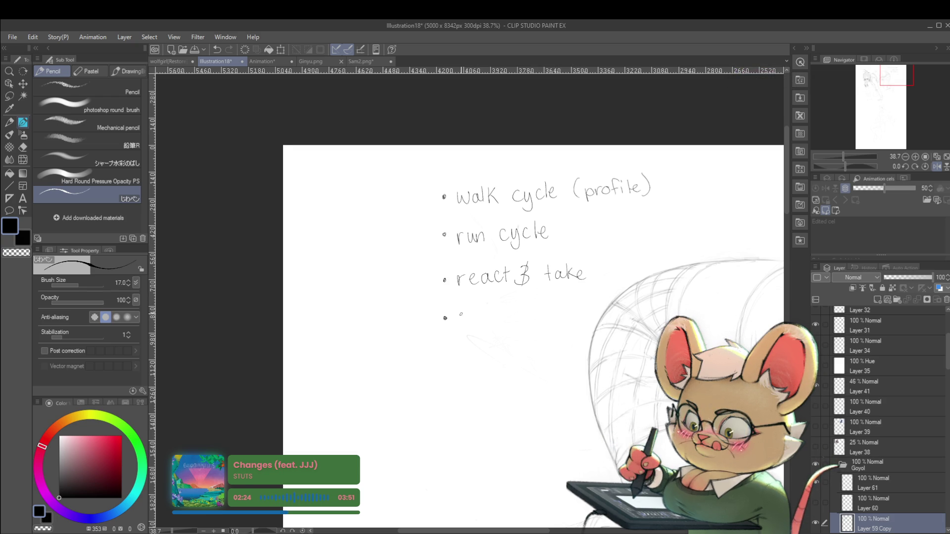
mouse_move(470, 313)
left_mouse_down()
mouse_move(470, 323)
mouse_move(484, 317)
left_mouse_up()
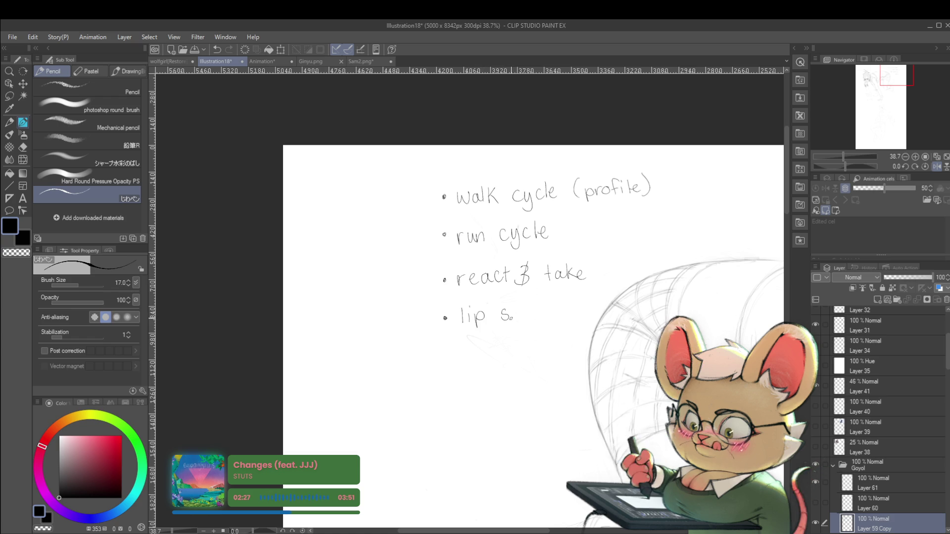
left_click_drag(515, 312, 520, 329)
key("ctrl+z")
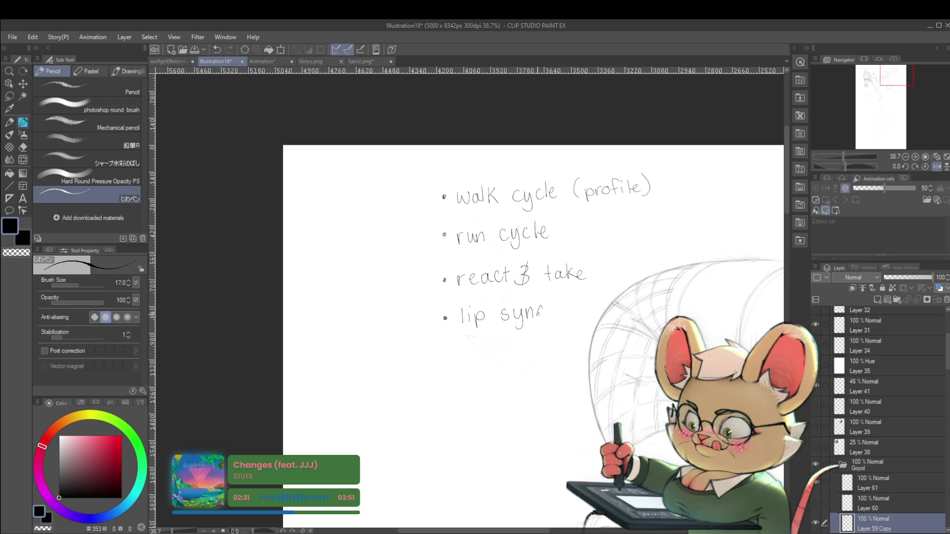
Shift the list up and write '(acting scene)' as the fifth bullet
left_click_drag(545, 281, 562, 219)
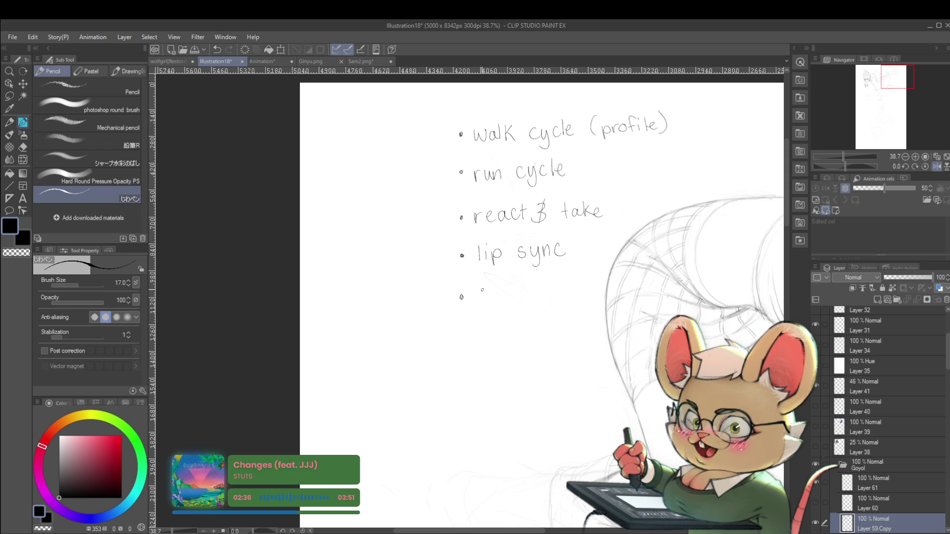
mouse_move(490, 289)
left_mouse_down()
mouse_move(493, 299)
mouse_move(537, 306)
mouse_move(533, 297)
mouse_move(573, 291)
left_mouse_up()
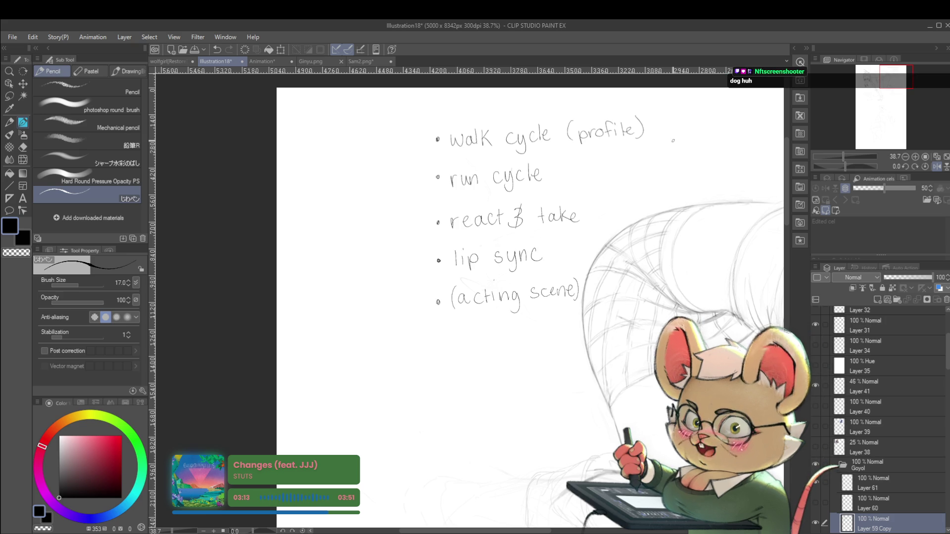
scroll(709, 139, "down", 2)
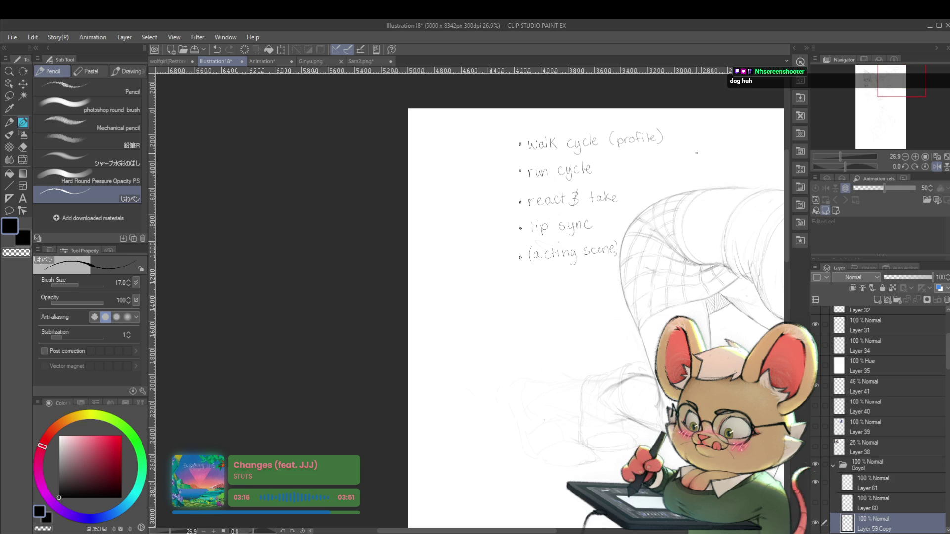
Draw a bracket left of the bullets from 'walk cycle (profile)' to 'lip sync' and recentre it
scroll(656, 176, "up", 1)
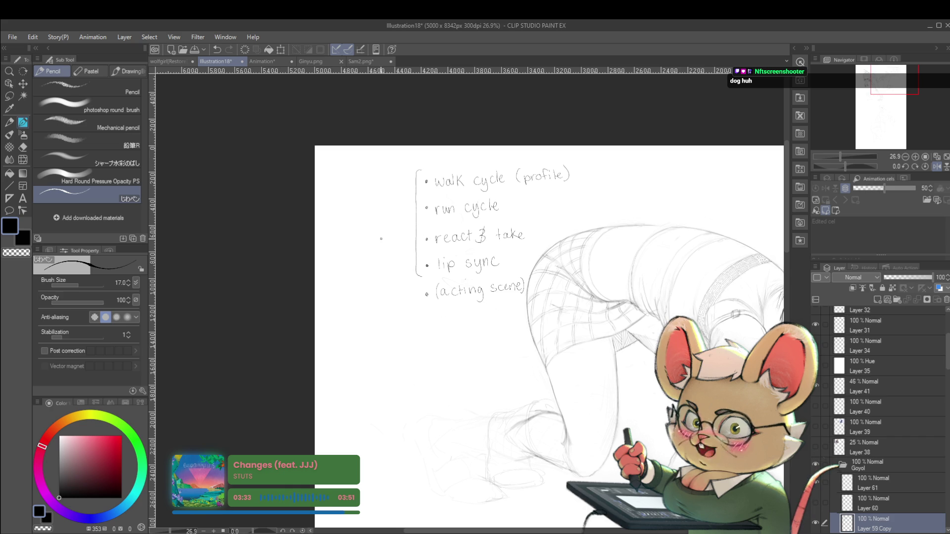
scroll(470, 194, "up", 3)
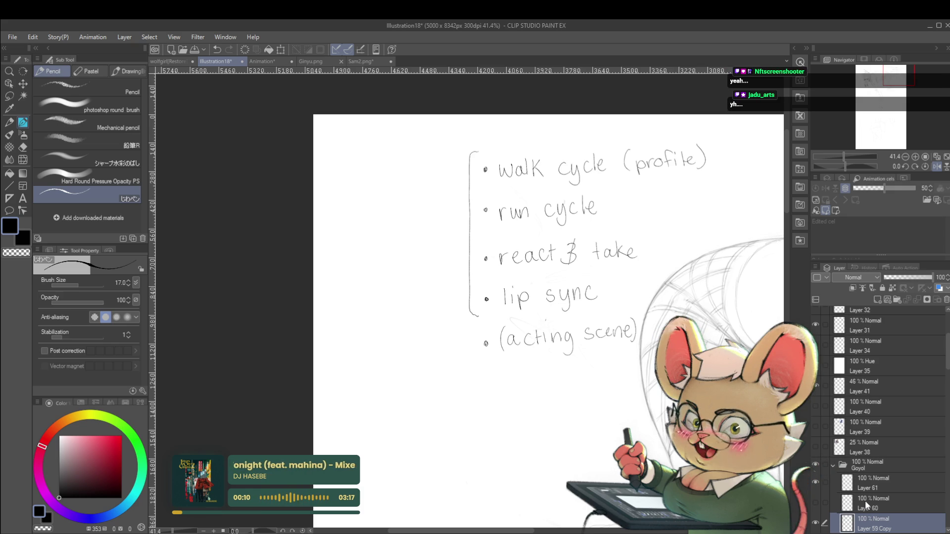
left_click_drag(673, 349, 541, 387)
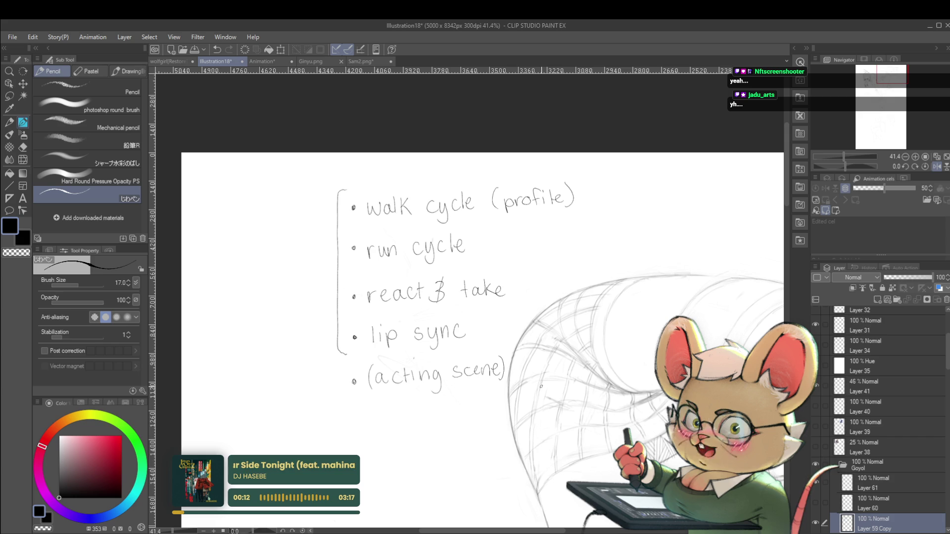
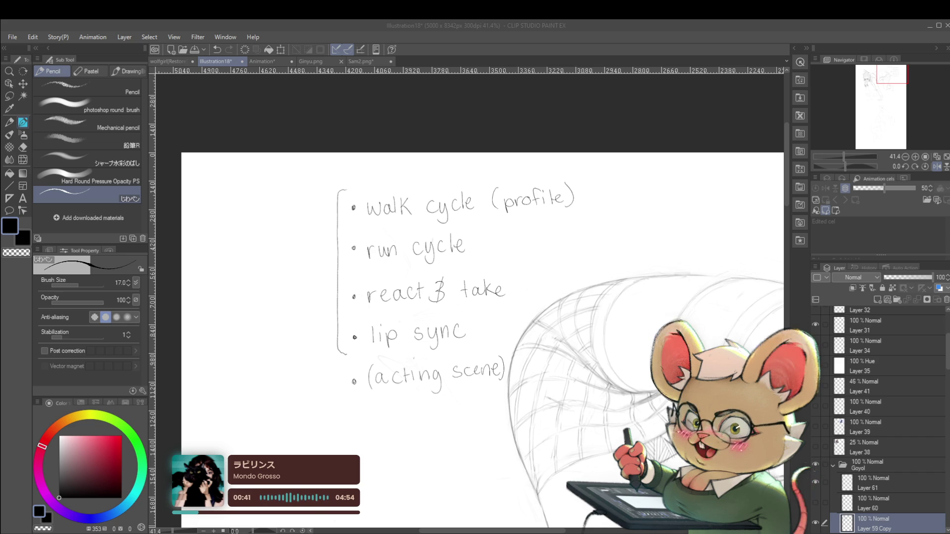
Undo the handwritten animation to-do notes and zoom into the girl's hip and leg area
key("alt+Tab")
scroll(721, 356, "down", 2)
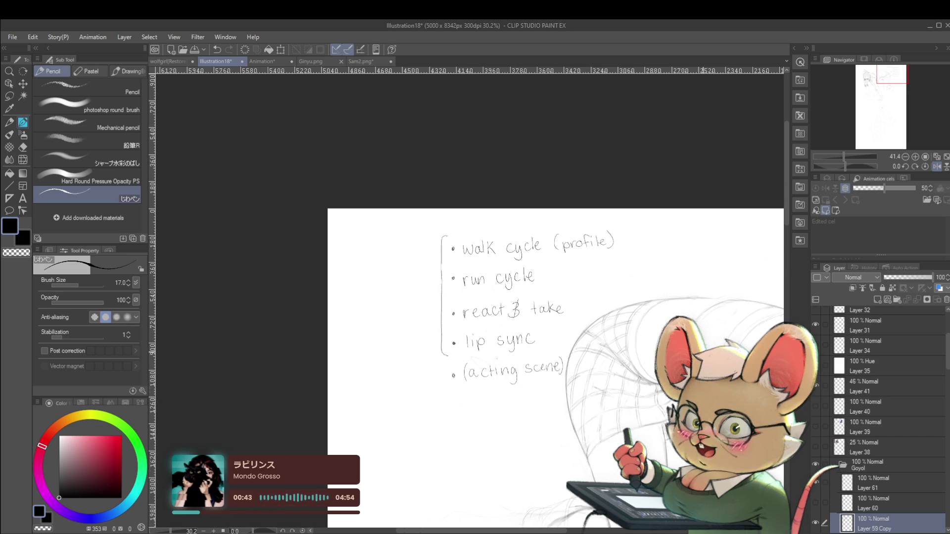
key("ctrl+z")
key("ctrl+z")
key("ctrl+z")
key("ctrl+z")
key("ctrl+z")
key("ctrl+z")
key("ctrl+z")
key("ctrl+z")
key("ctrl+z")
key("ctrl+z")
key("ctrl+z")
key("ctrl+z")
key("ctrl+z")
key("ctrl+z")
key("ctrl+z")
key("ctrl+z")
key("ctrl+z")
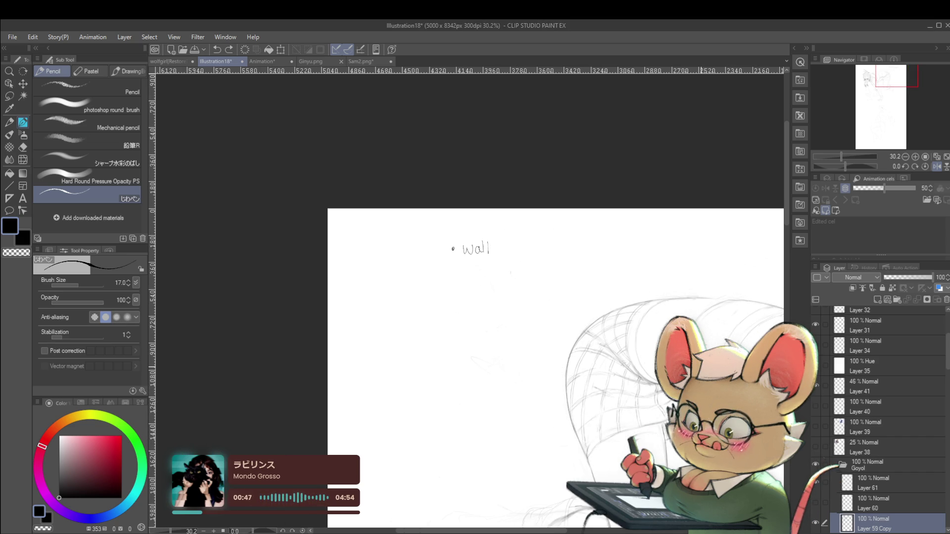
key("ctrl+z")
key("ctrl+z")
key("ctrl+z")
key("ctrl+z")
key("ctrl+z")
scroll(660, 262, "down", 2)
scroll(578, 317, "up", 4)
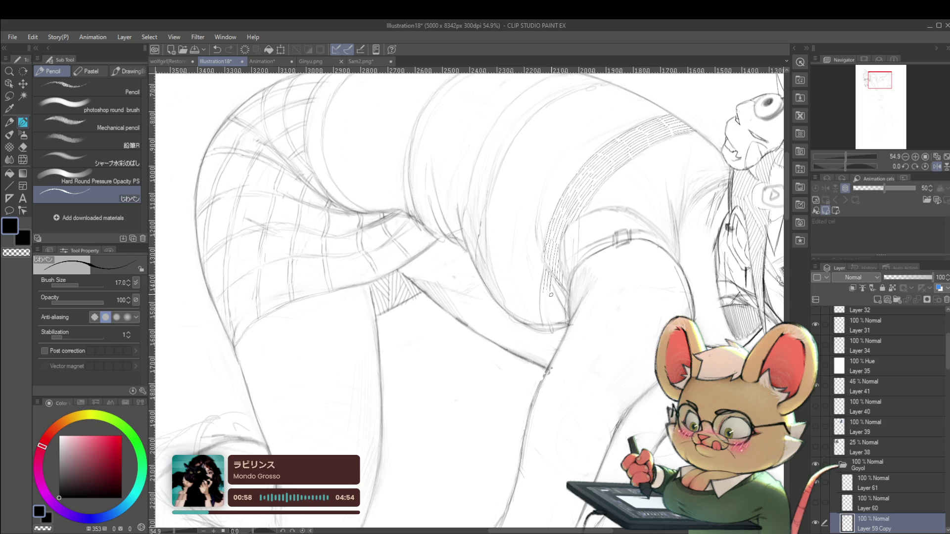
Add a hatch stroke at the sleeve's lower end and make Layer 61 the drawing layer
left_click_drag(557, 284, 566, 314)
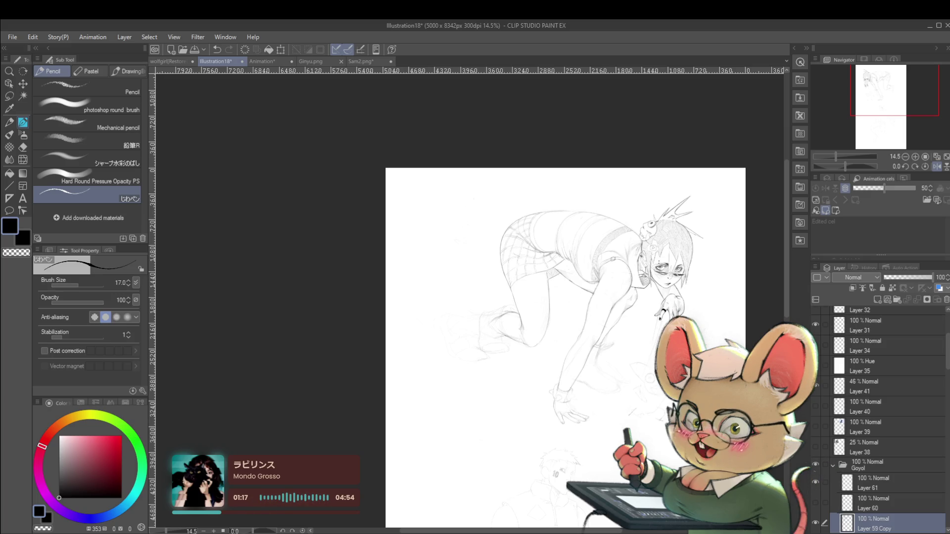
left_click(935, 167)
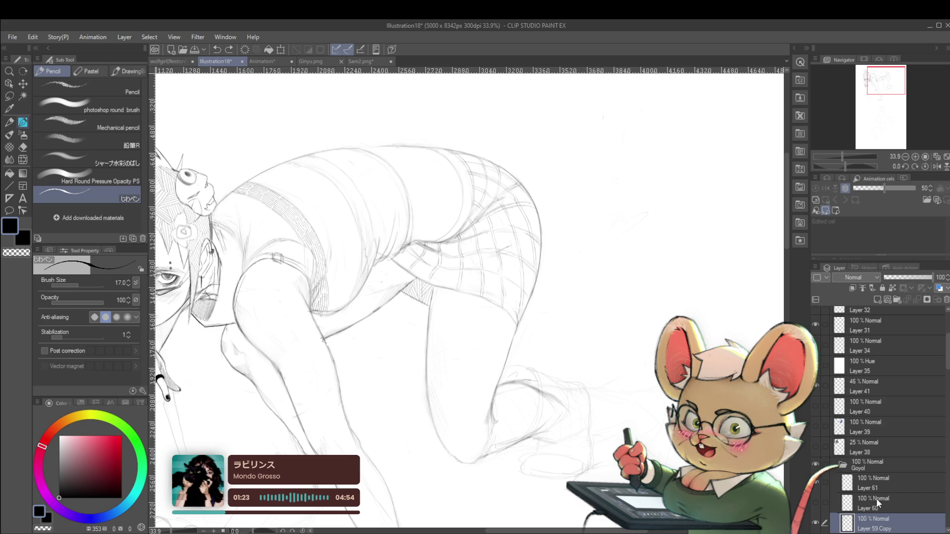
left_click(881, 482)
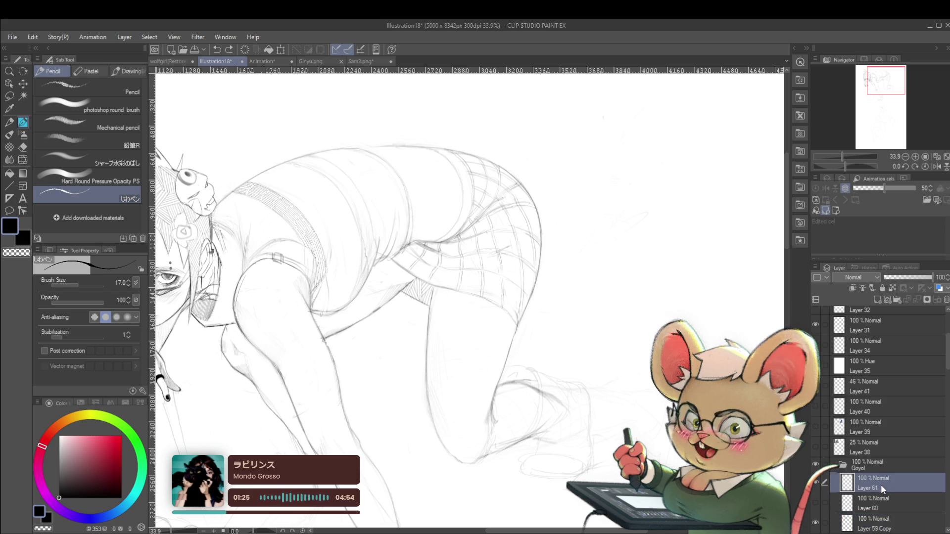
left_click(922, 167)
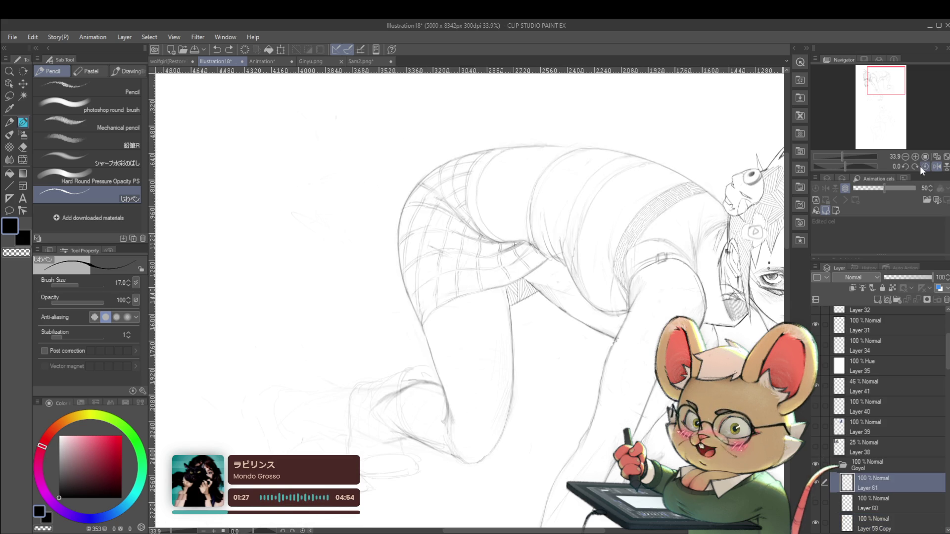
Redraw short hatch strokes at the hip crease and place a dot above the figure
left_click_drag(622, 384, 631, 362)
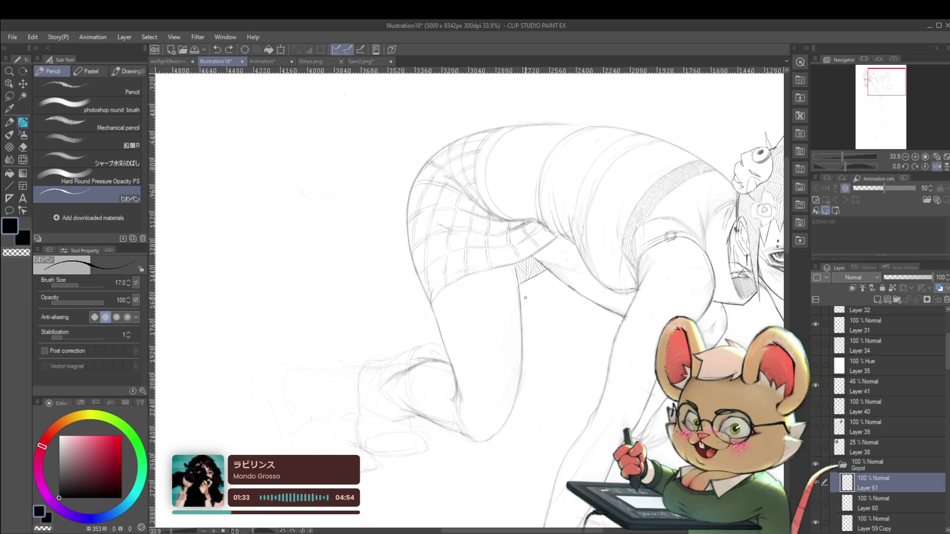
left_click_drag(640, 200, 618, 266)
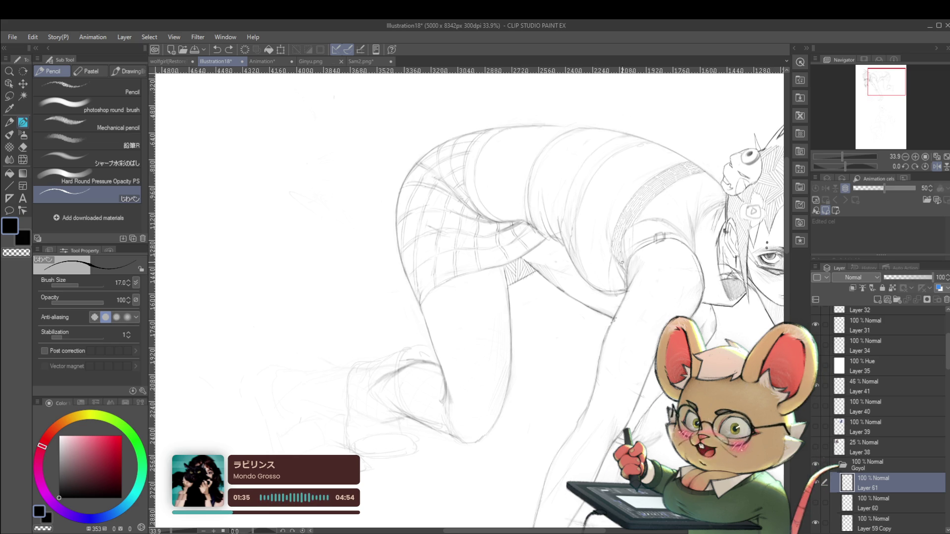
scroll(616, 262, "up", 3)
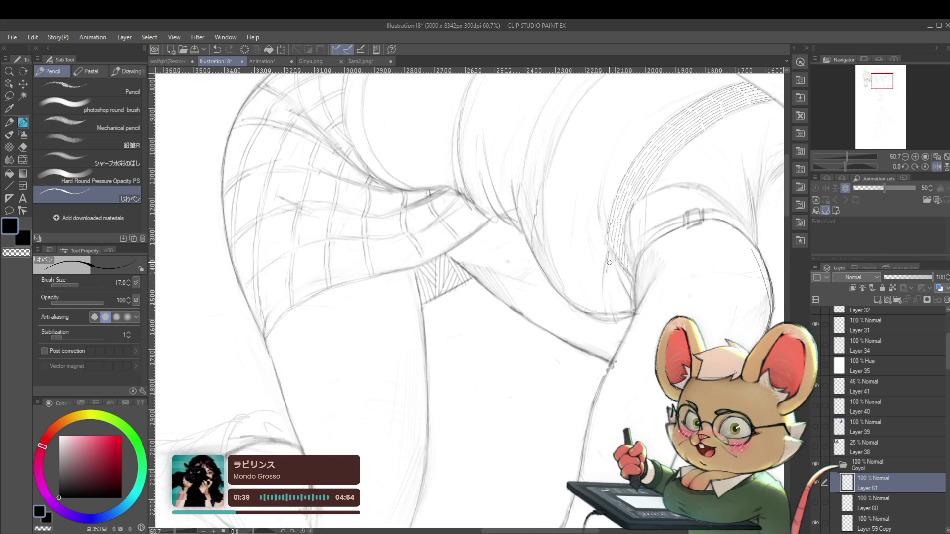
key("ctrl+z")
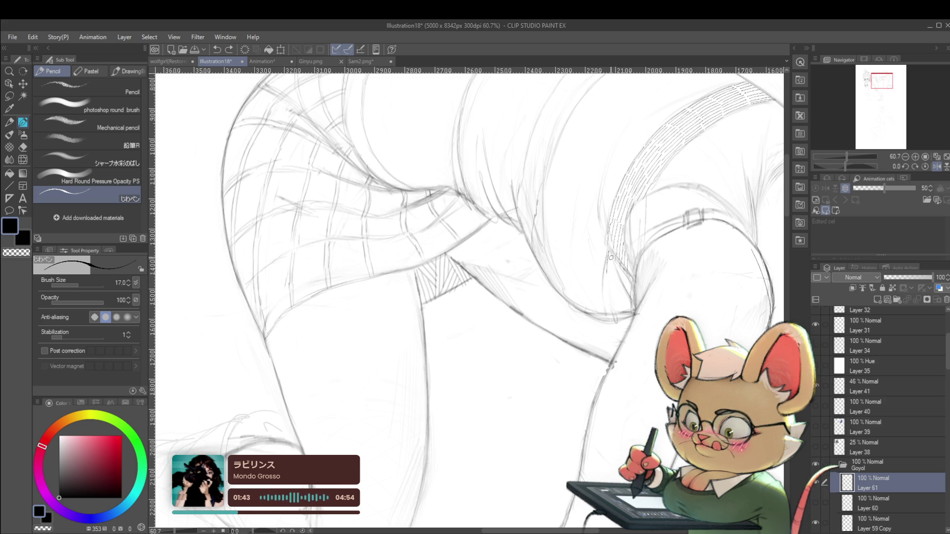
left_click_drag(609, 271, 612, 270)
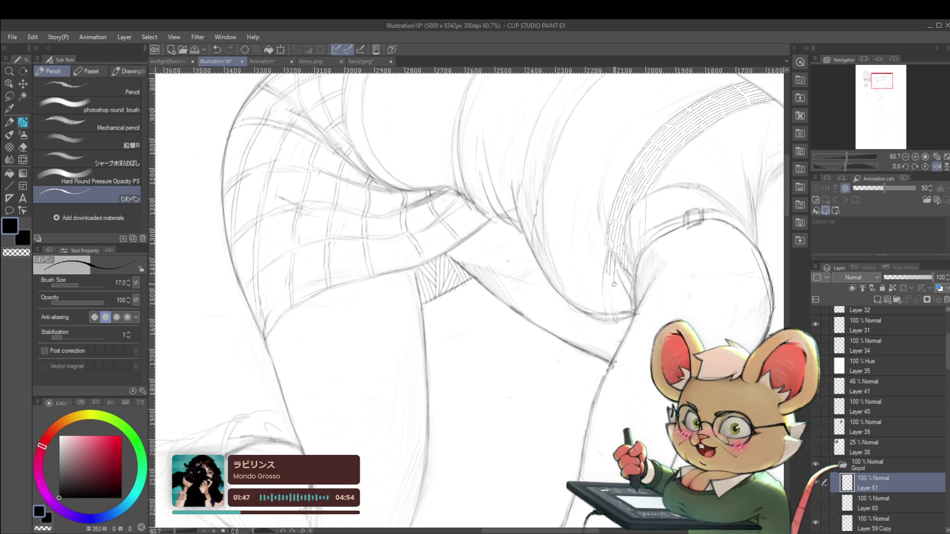
mouse_move(615, 271)
left_mouse_down()
mouse_move(625, 295)
mouse_move(612, 305)
left_mouse_up()
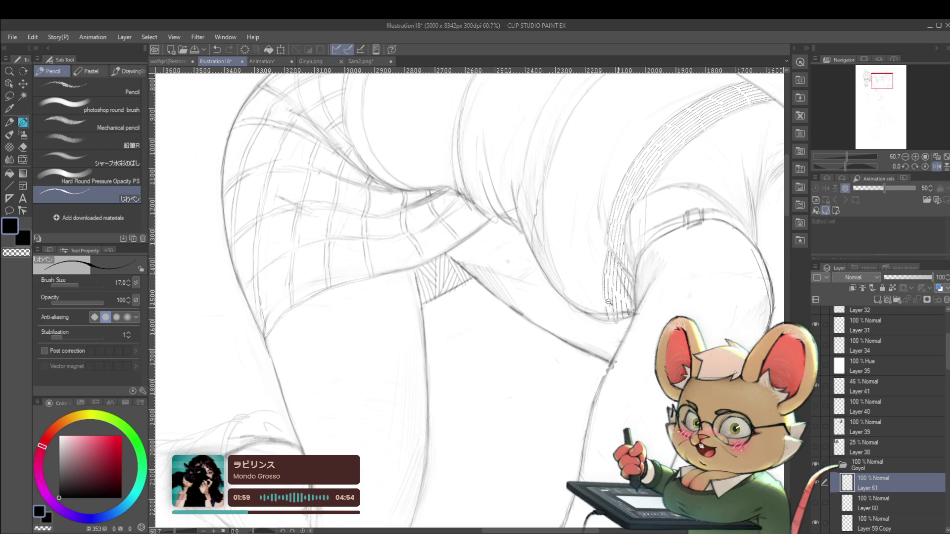
scroll(696, 227, "down", 5)
scroll(589, 207, "up", 3)
left_click(557, 173)
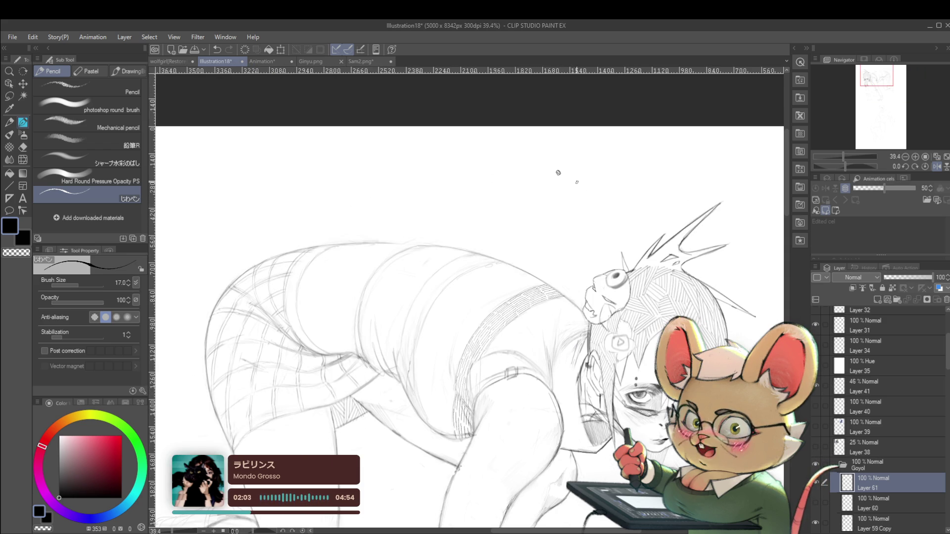
mouse_move(606, 169)
left_mouse_down()
mouse_move(607, 181)
mouse_move(635, 182)
left_mouse_up()
key("ctrl+z")
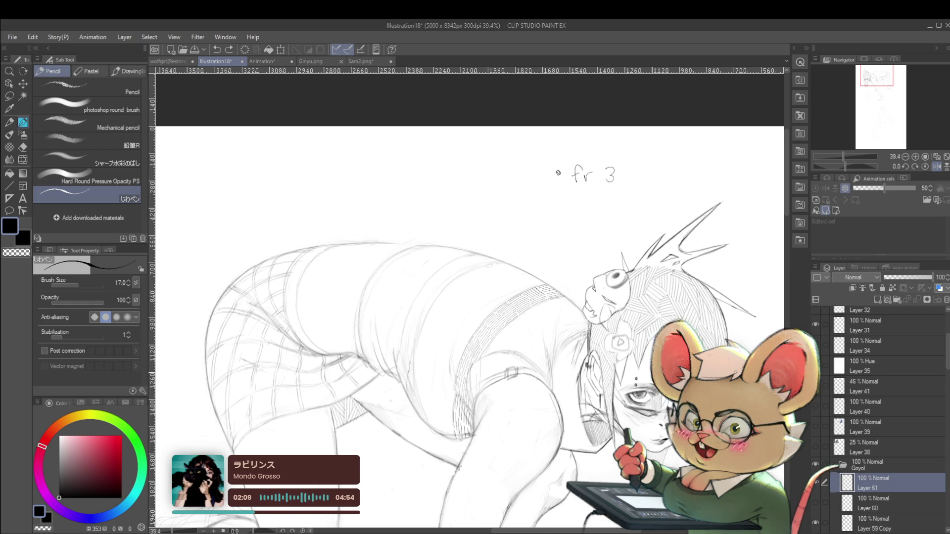
key("ctrl+z")
key("ctrl+z")
key("ctrl+z")
key("ctrl+z")
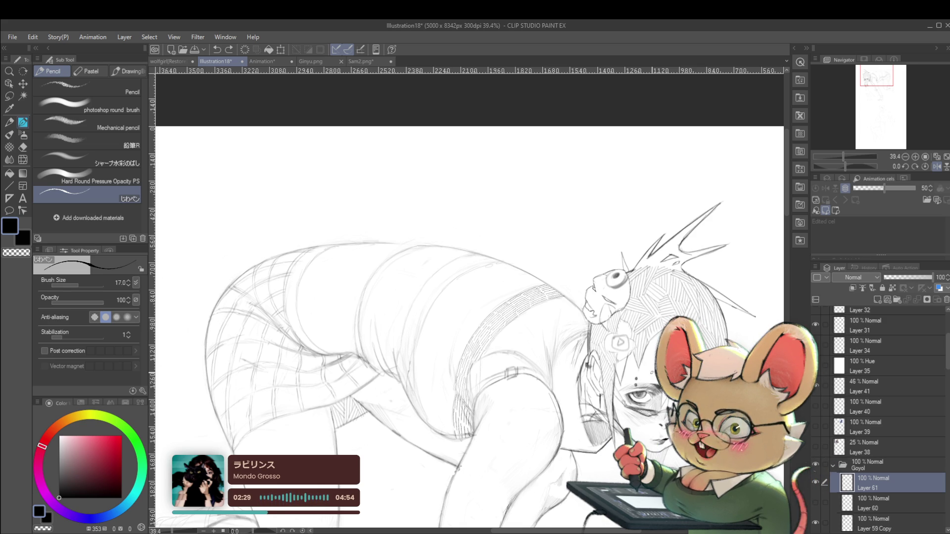
left_click_drag(191, 145, 423, 236)
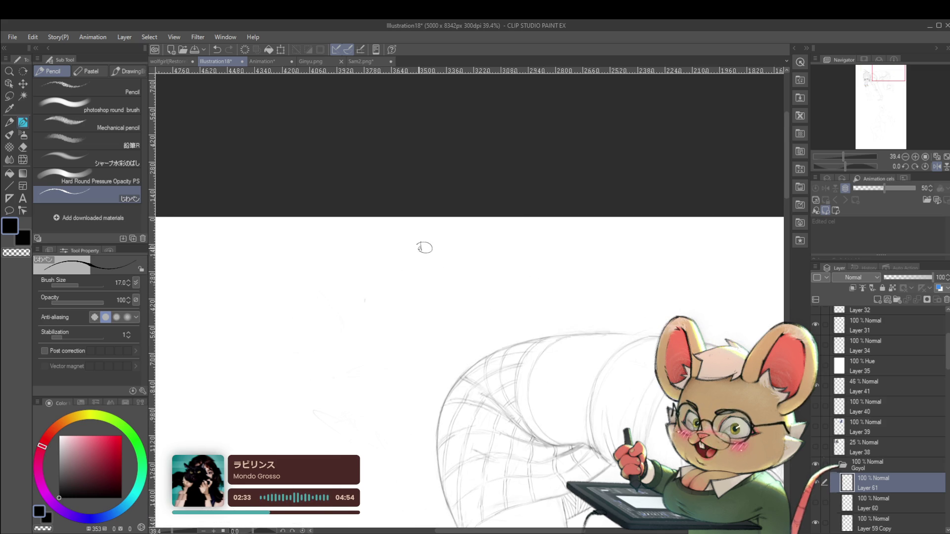
Handwrite 'D' and 'Lead — Supervisor' in pencil above the figure
scroll(437, 249, "up", 1)
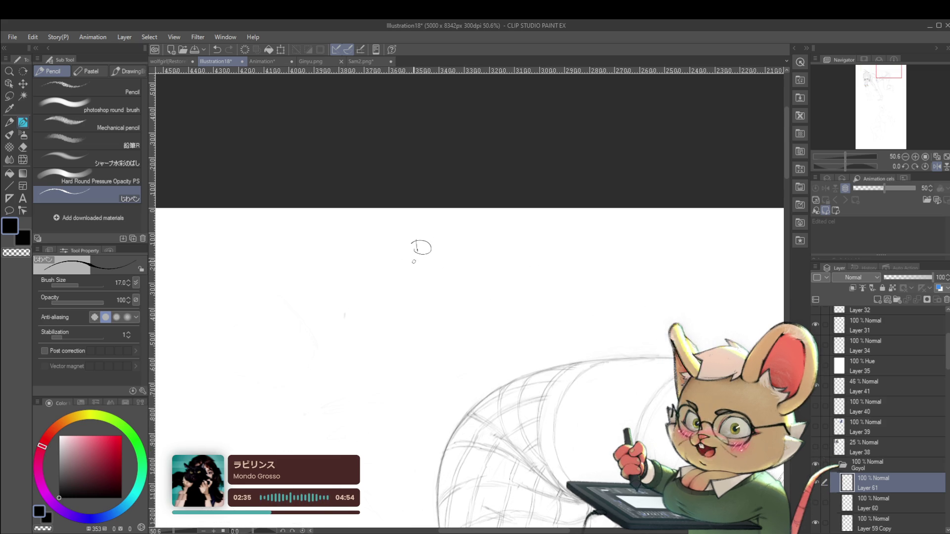
mouse_move(413, 262)
left_mouse_down()
mouse_move(391, 297)
mouse_move(411, 296)
left_mouse_up()
left_click_drag(414, 292, 413, 297)
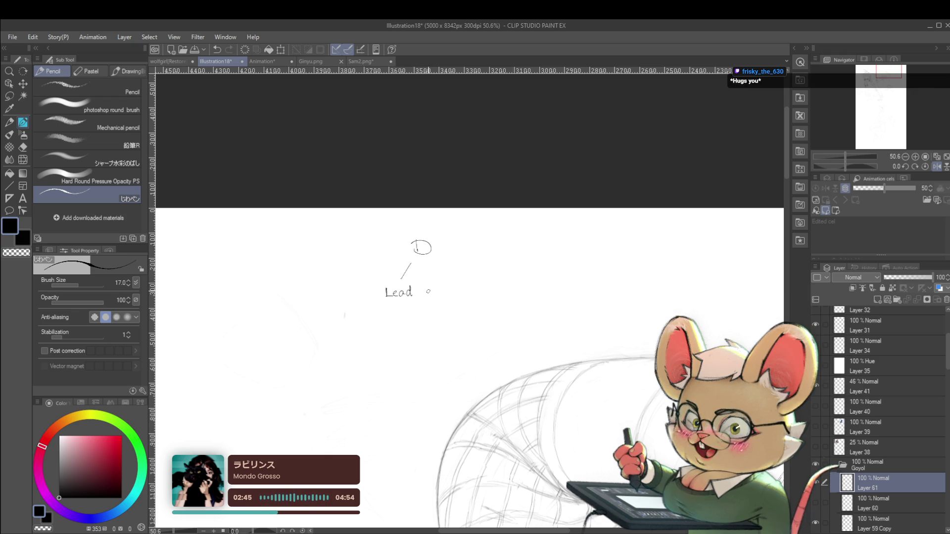
left_click_drag(420, 292, 435, 291)
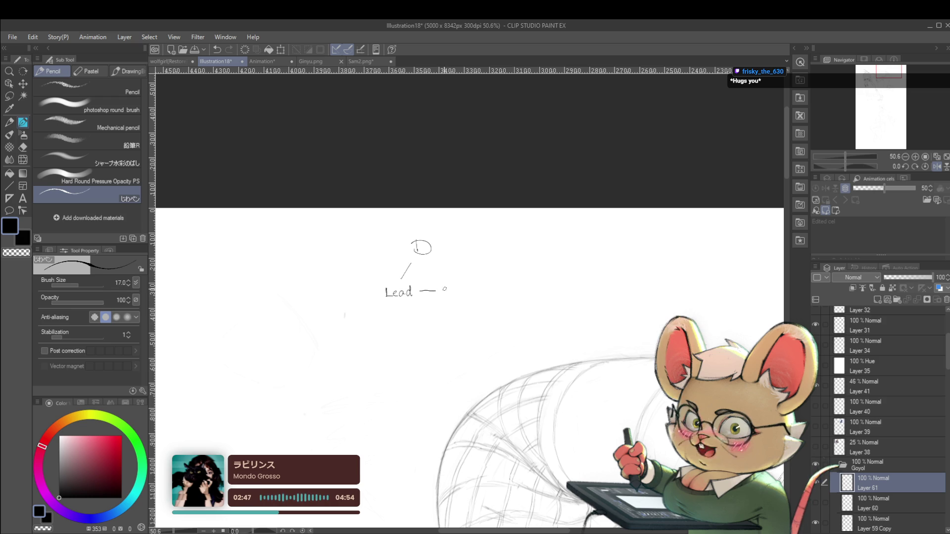
left_click_drag(459, 291, 473, 296)
left_click_drag(474, 292, 497, 293)
left_click_drag(503, 288, 509, 285)
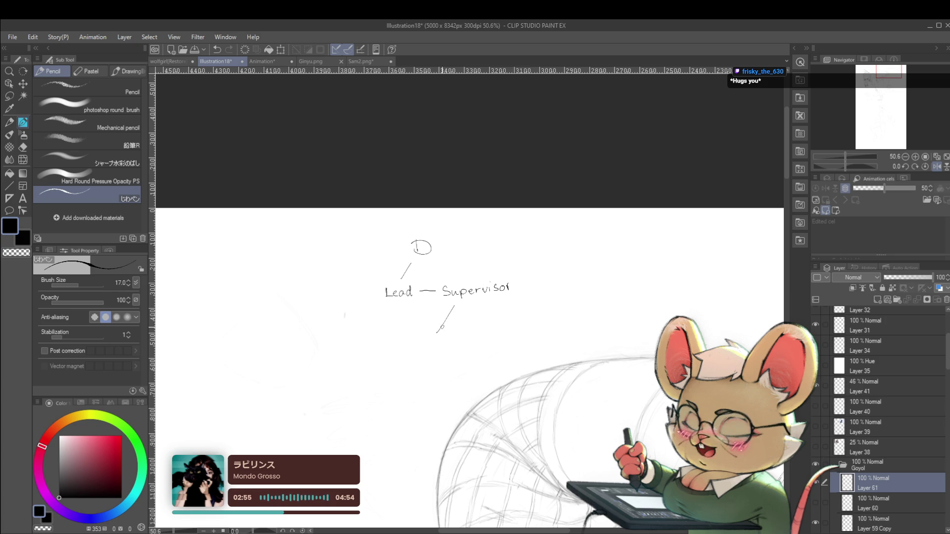
Bracket Senior, intermediate and jr beneath Supervisor, undoing the stray strokes
left_click_drag(499, 306, 514, 331)
left_click_drag(540, 293, 503, 277)
key("ctrl+z")
key("ctrl+z")
key("ctrl+z")
mouse_move(432, 288)
left_mouse_down()
mouse_move(426, 313)
mouse_move(466, 303)
left_mouse_up()
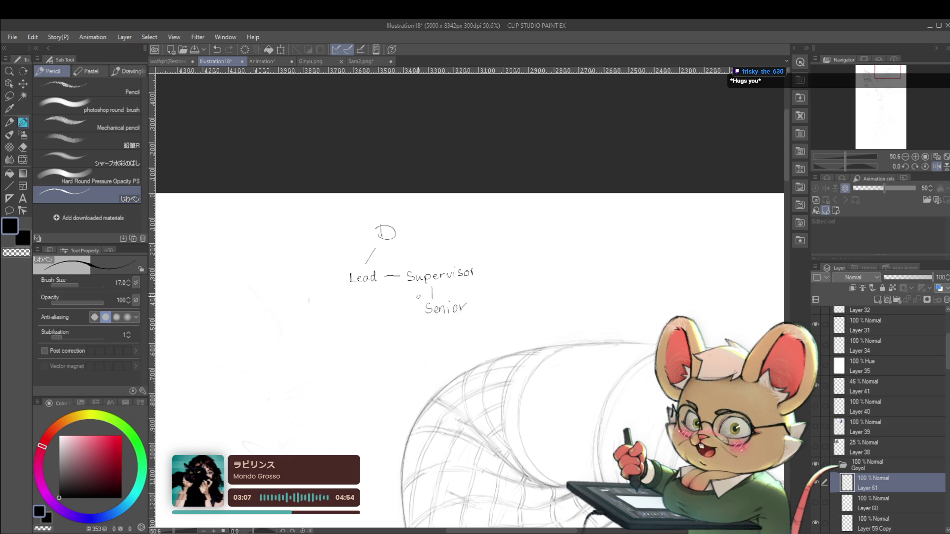
mouse_move(414, 289)
left_mouse_down()
mouse_move(426, 362)
mouse_move(436, 343)
mouse_move(457, 336)
mouse_move(463, 343)
mouse_move(477, 331)
mouse_move(491, 341)
left_mouse_up()
left_click_drag(493, 333, 498, 329)
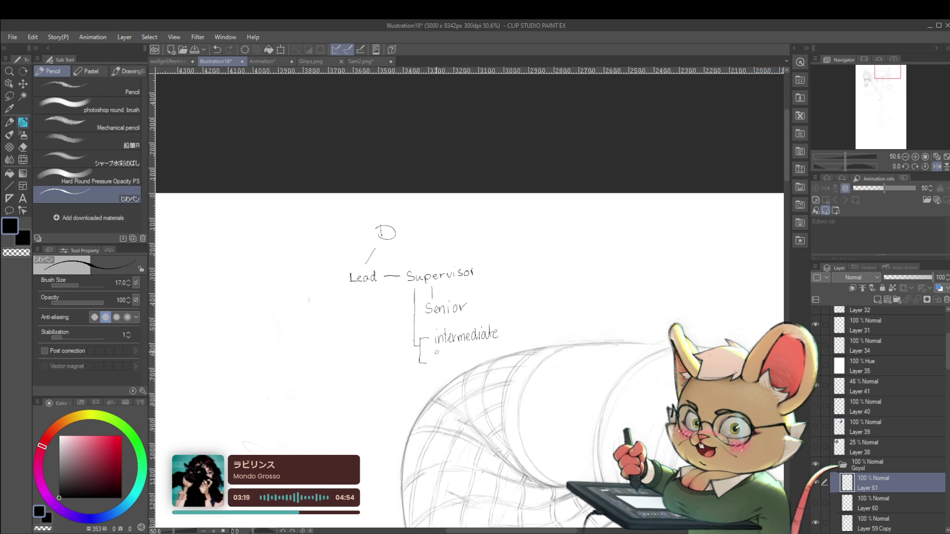
mouse_move(434, 357)
left_mouse_down()
mouse_move(433, 372)
mouse_move(448, 359)
left_mouse_up()
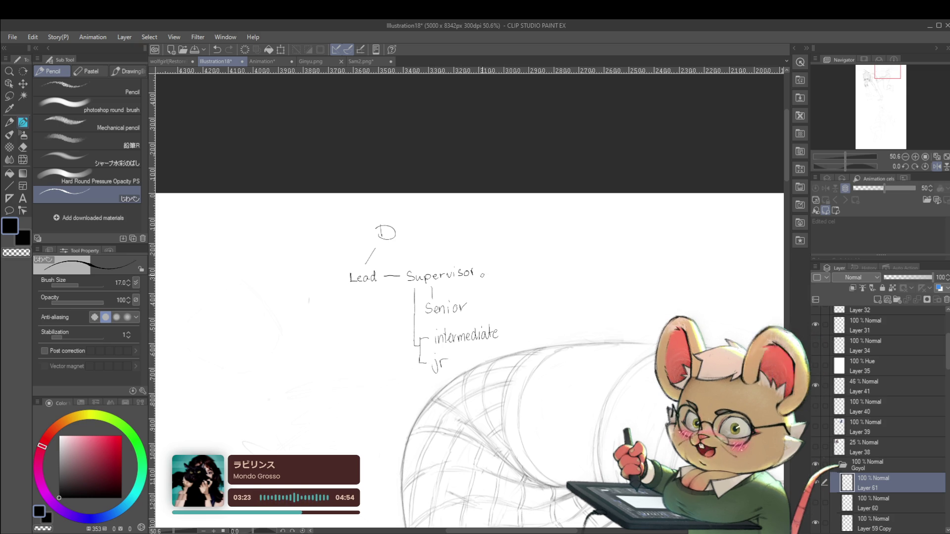
left_click_drag(528, 270, 550, 290)
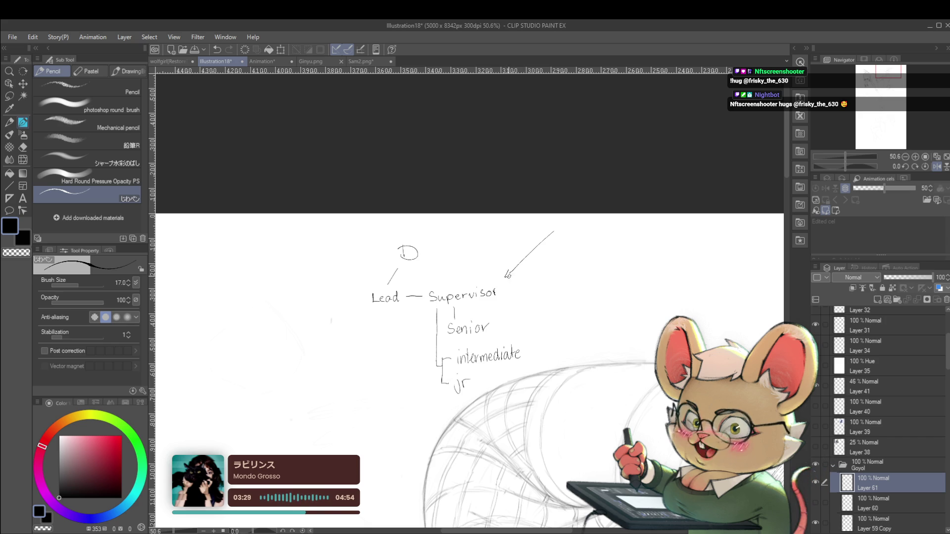
Redraw the arrowhead at Supervisor, write 'Production' and start its arrow toward D
left_click_drag(505, 271, 514, 276)
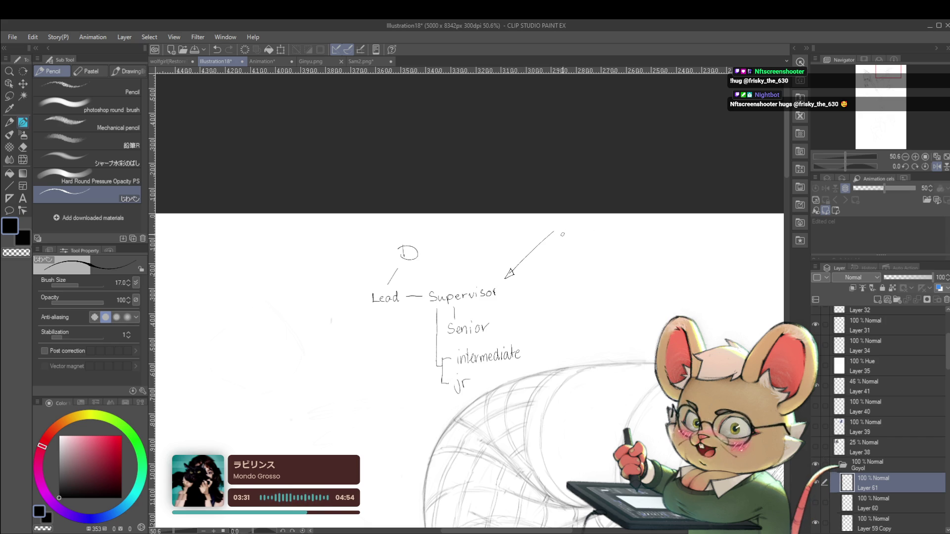
left_click_drag(572, 232, 578, 236)
left_click_drag(582, 232, 614, 235)
left_click_drag(618, 224, 618, 233)
left_click_drag(615, 229, 643, 234)
mouse_move(541, 233)
left_mouse_down()
mouse_move(553, 232)
mouse_move(458, 252)
left_mouse_up()
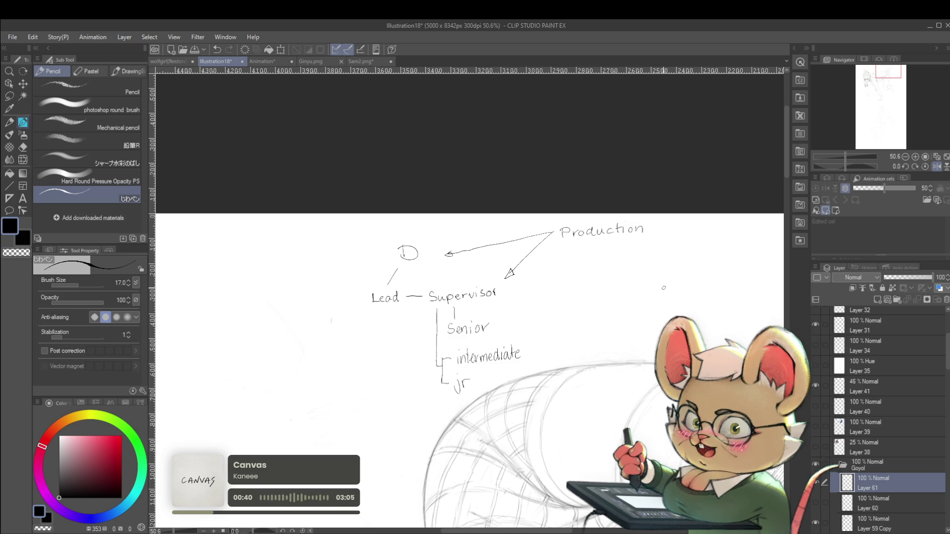
scroll(663, 295, "down", 1)
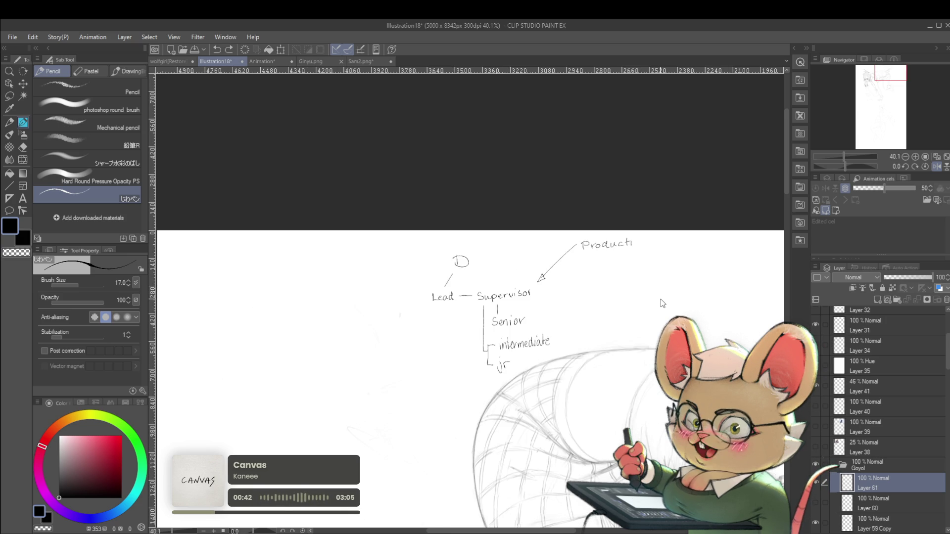
key("ctrl+z")
key("ctrl+z")
key("ctrl+z")
key("ctrl+z")
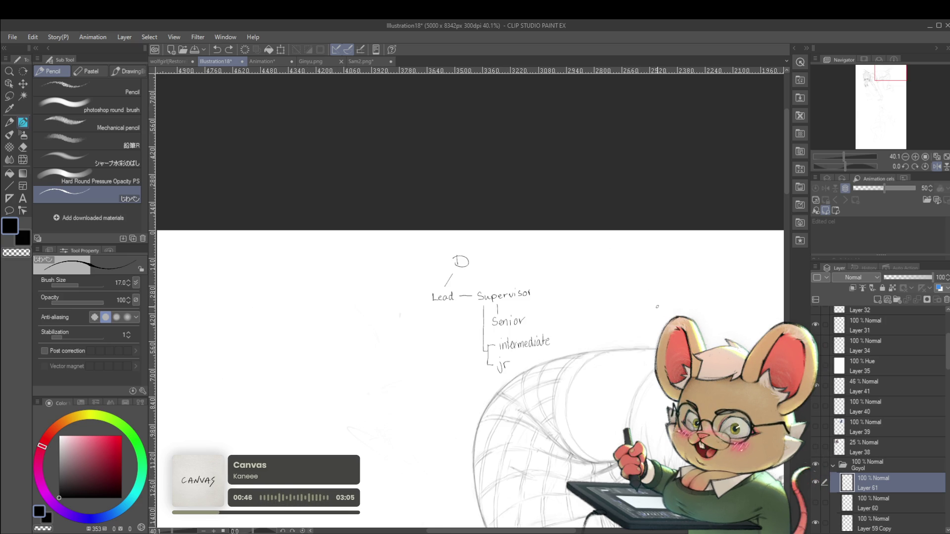
key("bracketright")
mouse_move(558, 337)
left_mouse_down()
mouse_move(523, 349)
mouse_move(482, 384)
mouse_move(566, 267)
mouse_move(429, 299)
left_mouse_up()
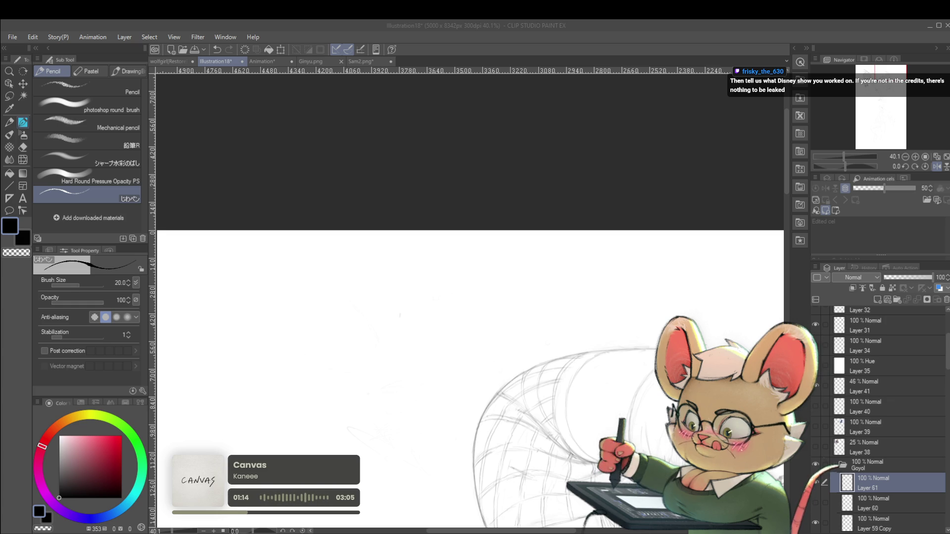
scroll(695, 294, "down", 4)
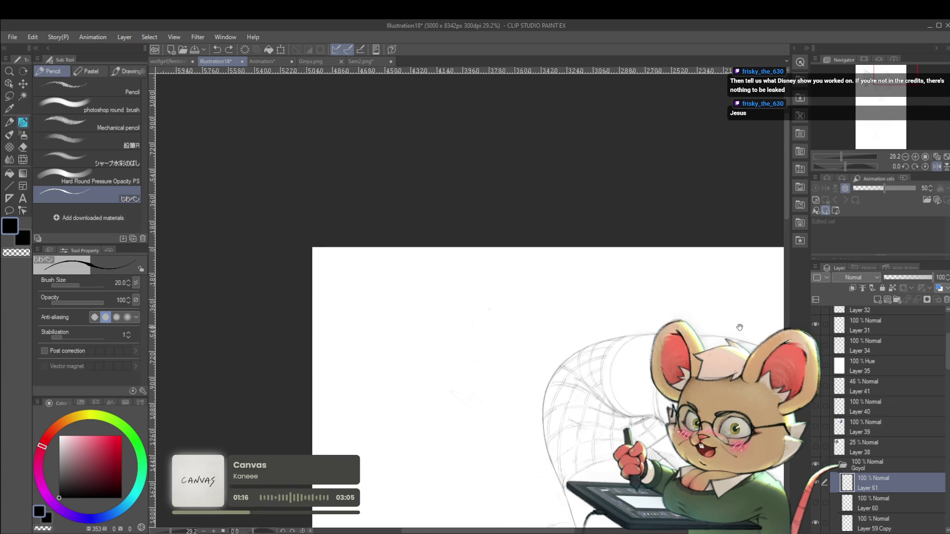
Mirror the canvas to check the crouching figure, then flip it back and recentre
key("h")
mouse_move(217, 504)
left_mouse_down()
mouse_move(377, 430)
mouse_move(460, 411)
left_mouse_up()
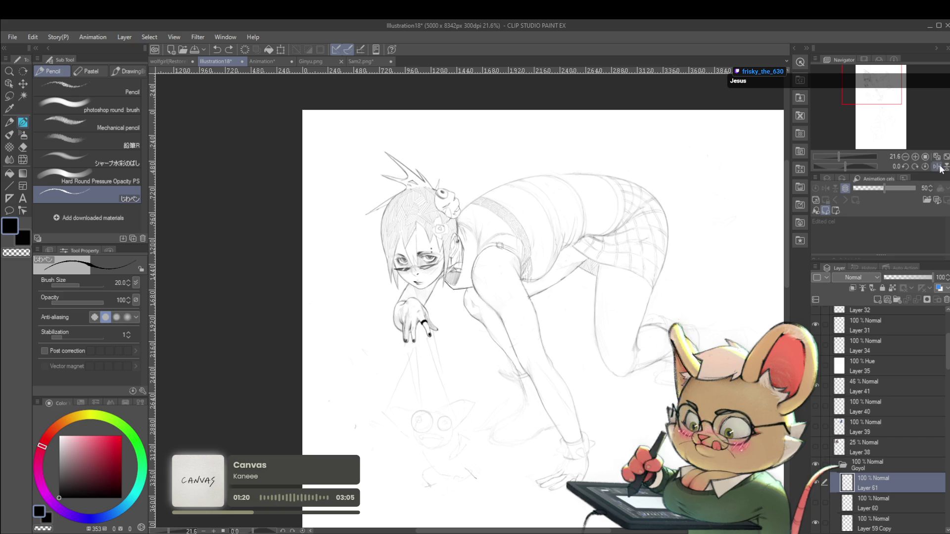
key("h")
left_click_drag(641, 323, 755, 300)
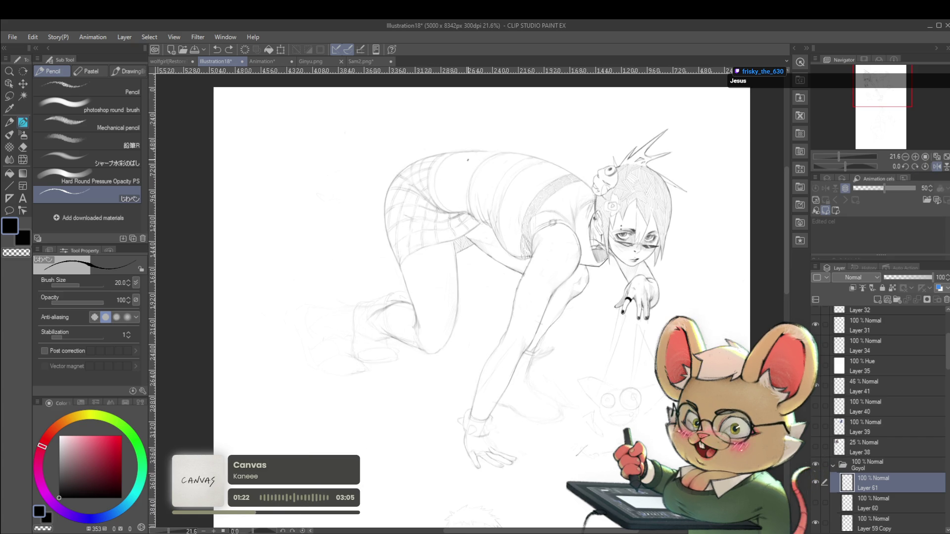
Switch to the KAYCEM Soft Sketcher pen and zoom in on the skirt
key("p")
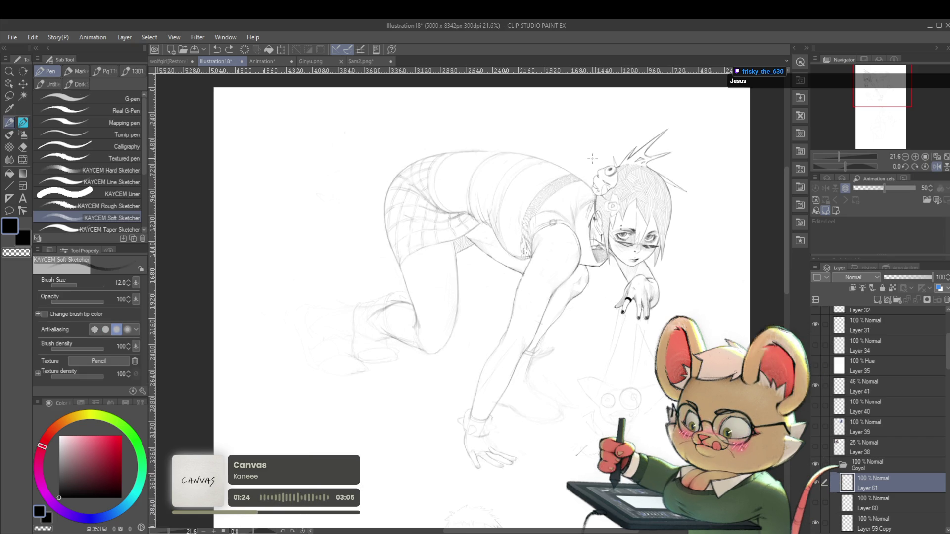
scroll(570, 353, "up", 2)
scroll(525, 321, "up", 1)
scroll(486, 293, "up", 1)
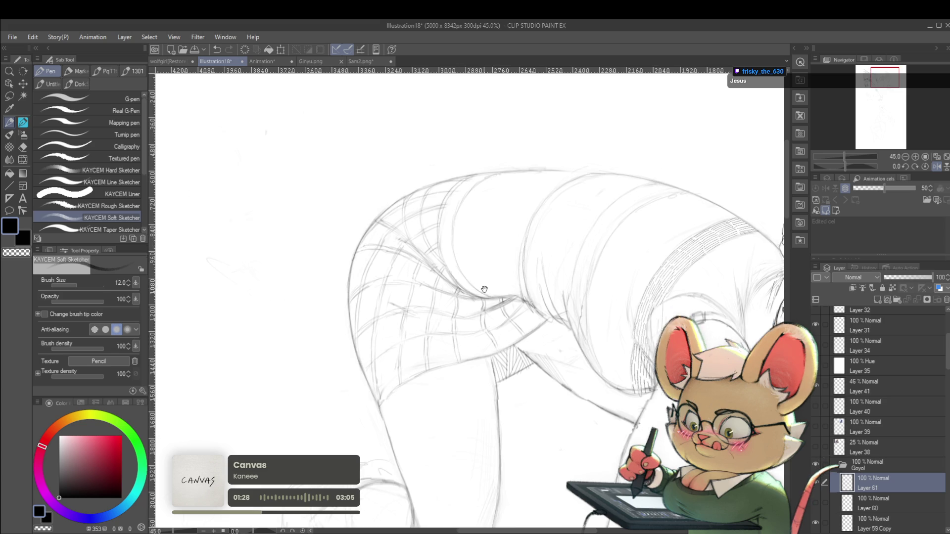
left_click_drag(482, 282, 485, 285)
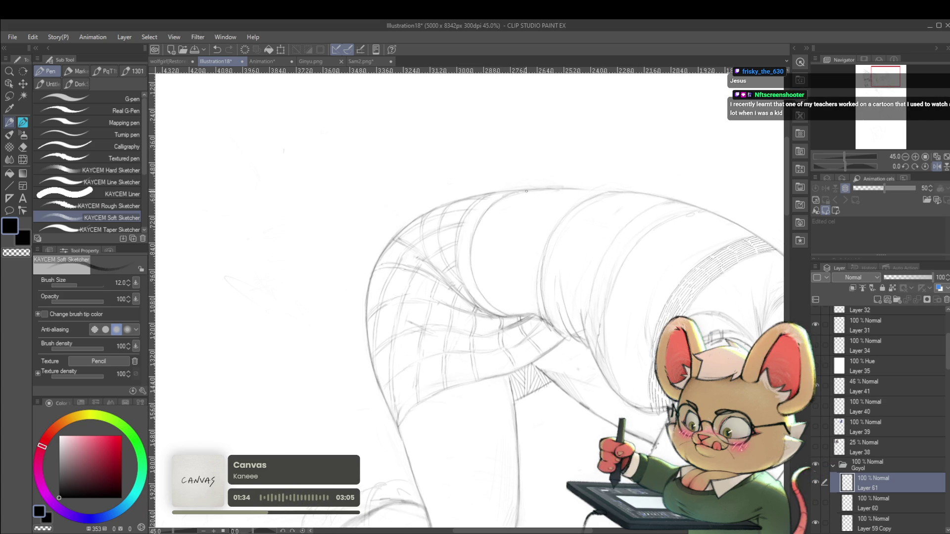
scroll(496, 206, "down", 3)
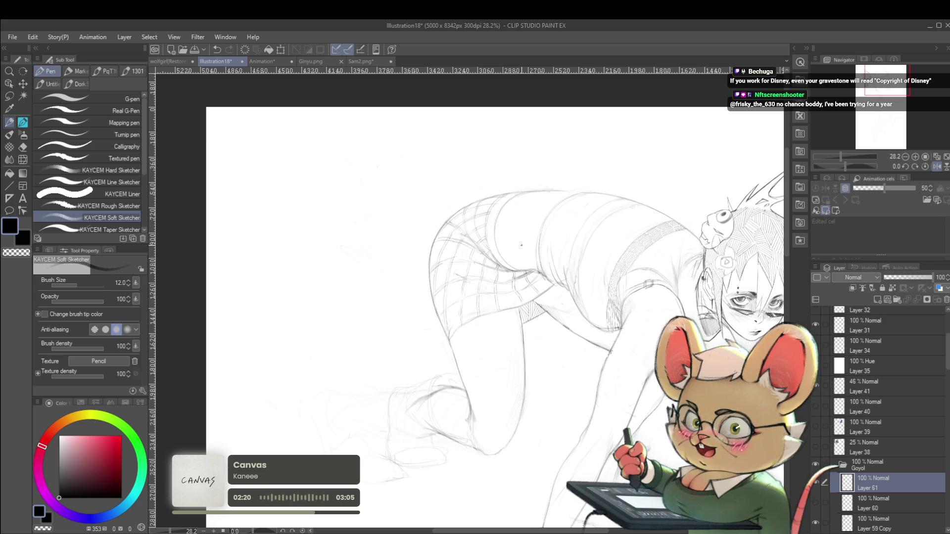
left_click(936, 167)
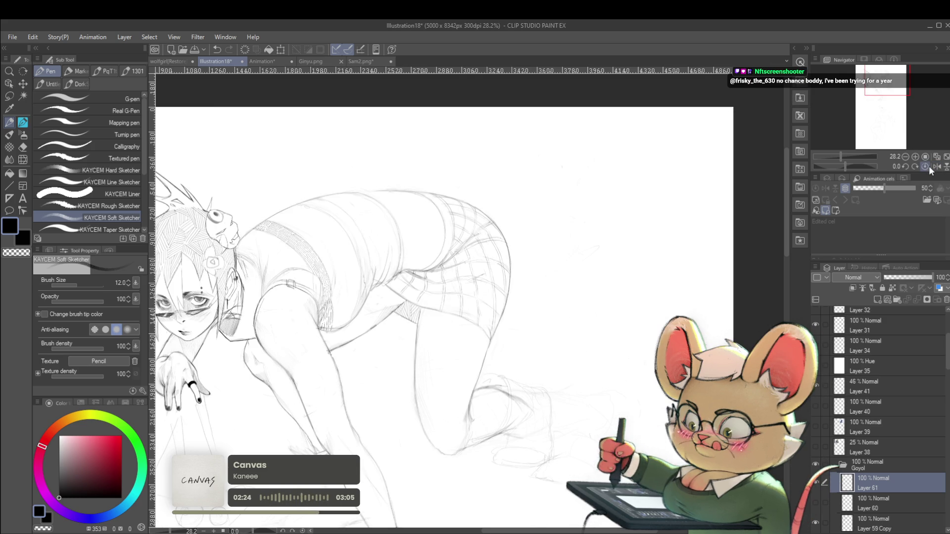
Unmirror the canvas and zoom back in on the figure
scroll(500, 202, "down", 3)
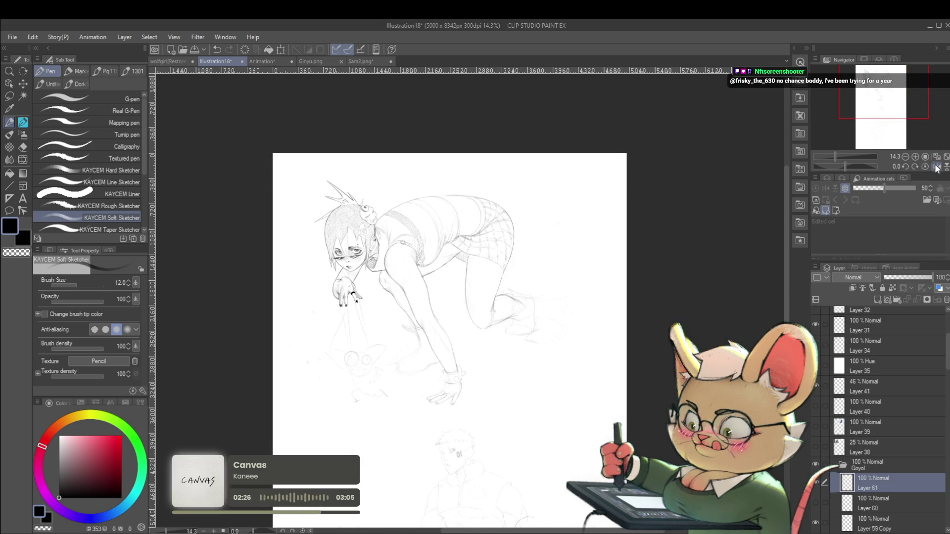
left_click(936, 166)
left_click_drag(665, 249, 628, 266)
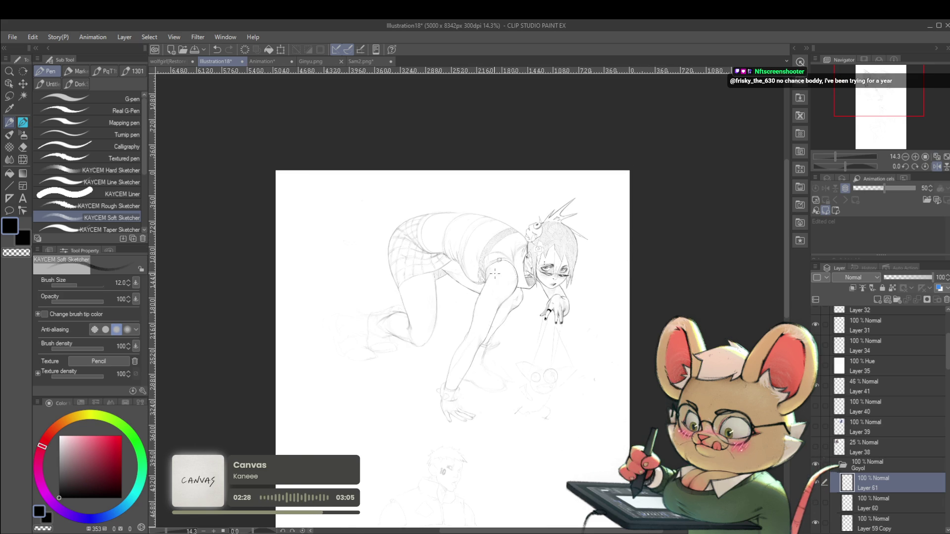
scroll(478, 215, "up", 3)
left_click_drag(508, 241, 504, 265)
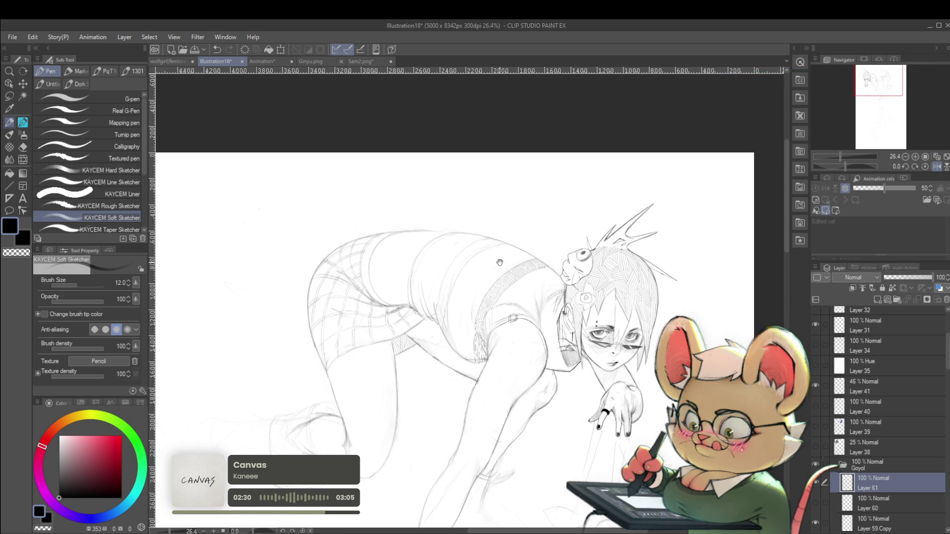
scroll(504, 265, "up", 3)
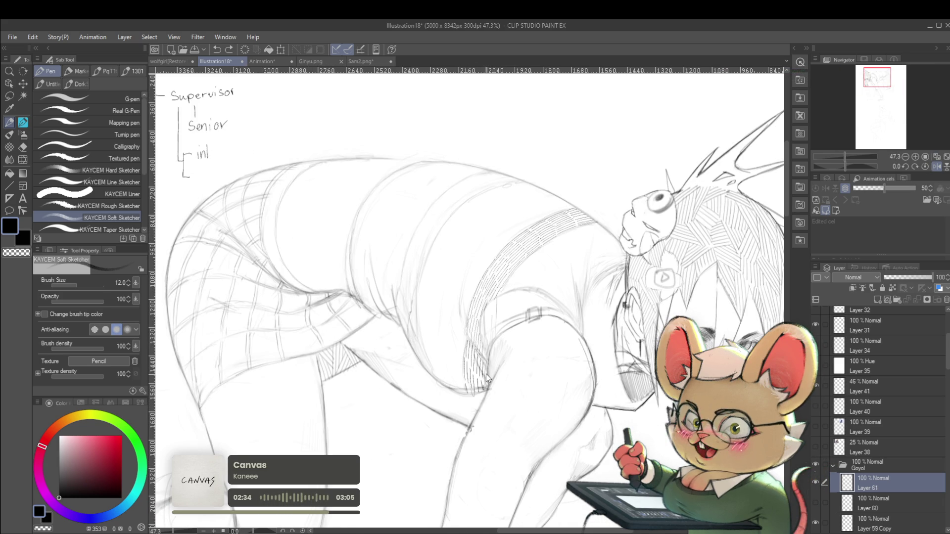
Undo the Supervisor note beside the skirt and return to the size 15.0 pencil
key("ctrl+z")
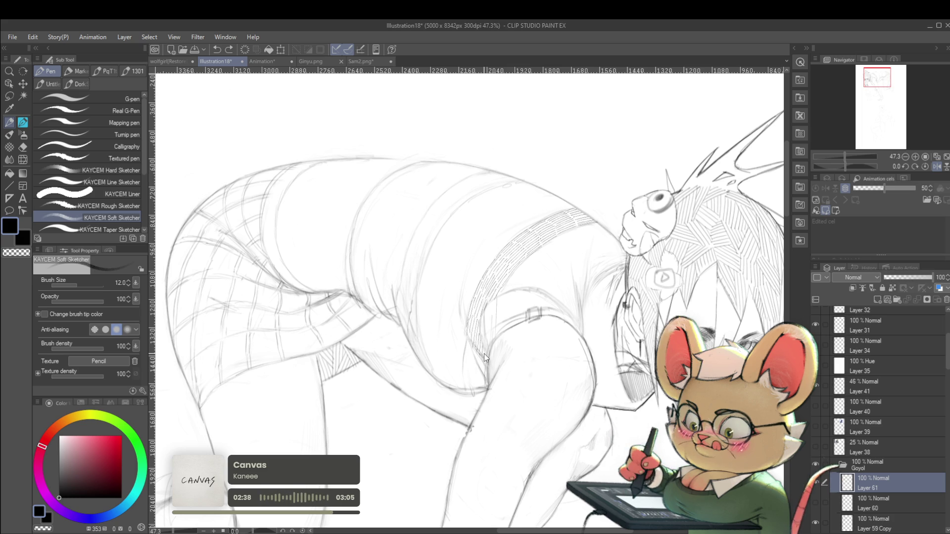
key("p")
left_click_drag(477, 353, 472, 348)
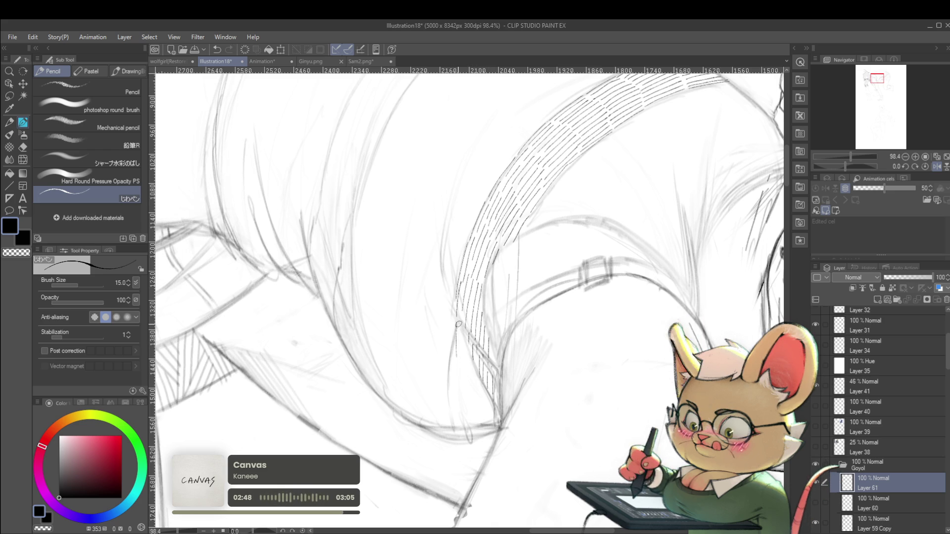
Draw four fine hatching lines along the curved shirt band, then zoom out
left_click_drag(457, 336, 462, 380)
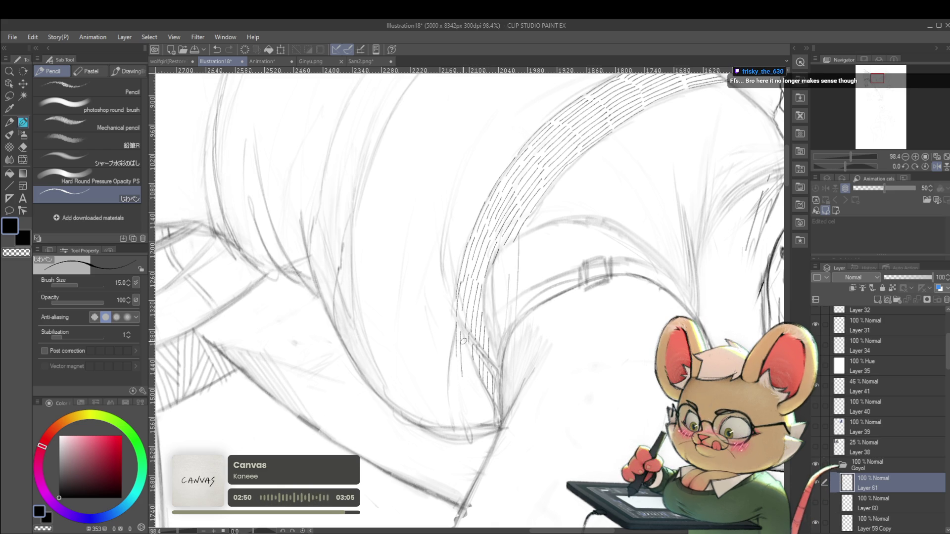
left_click_drag(463, 338, 477, 408)
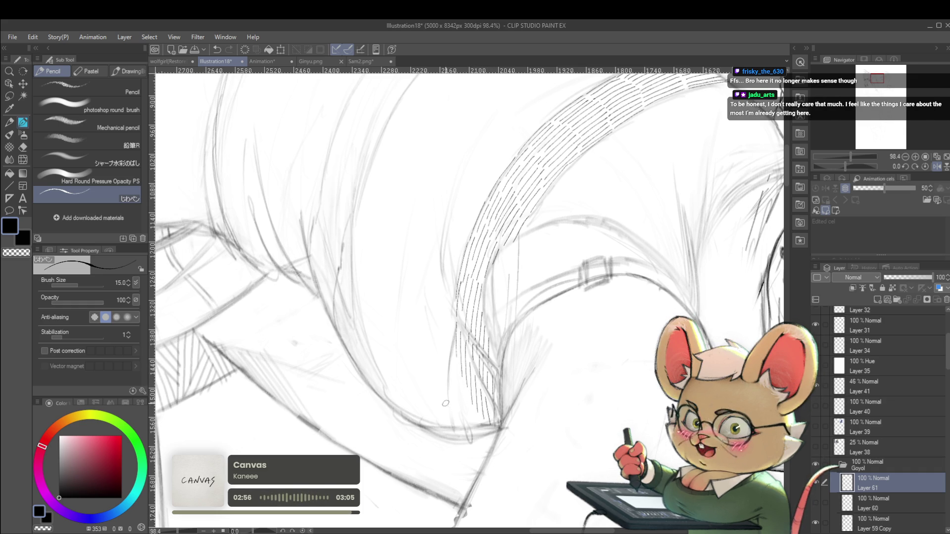
left_click_drag(457, 378, 462, 410)
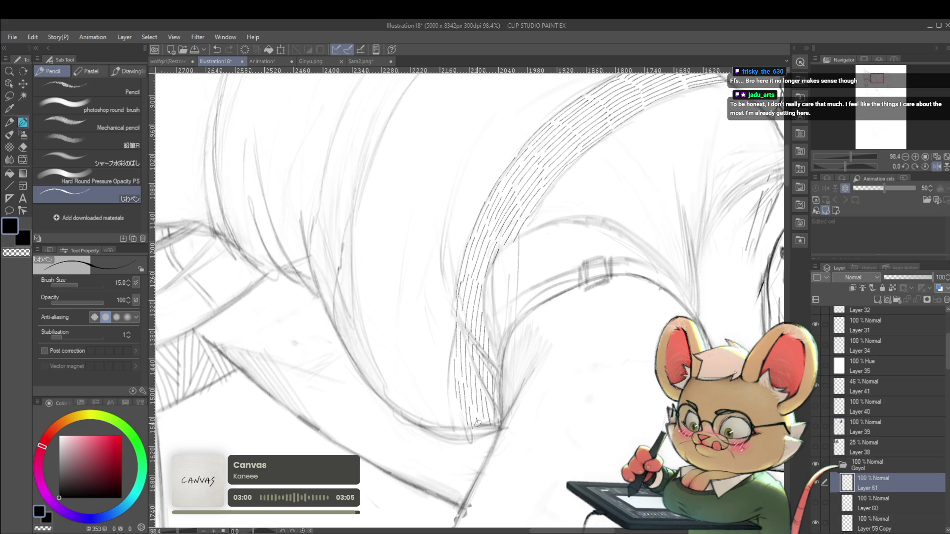
left_click_drag(452, 396, 459, 430)
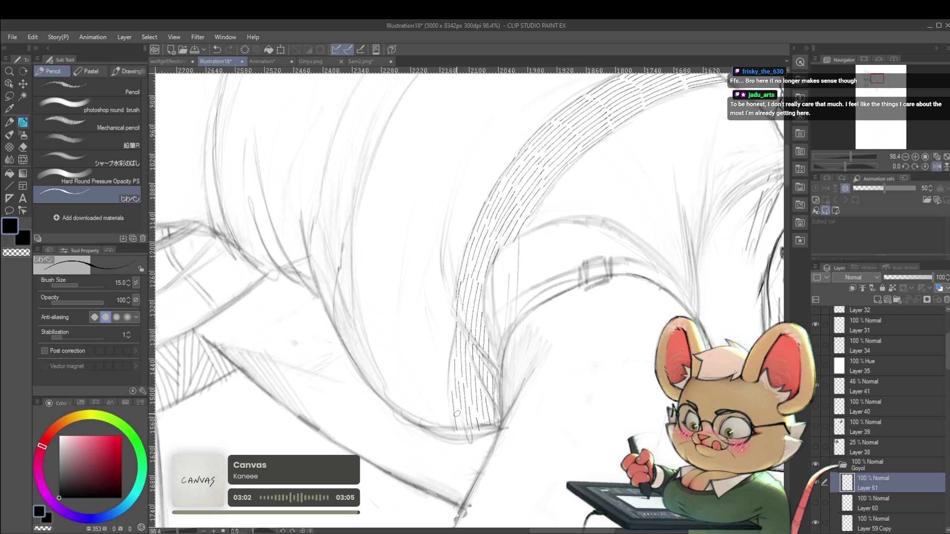
scroll(460, 425, "down", 10)
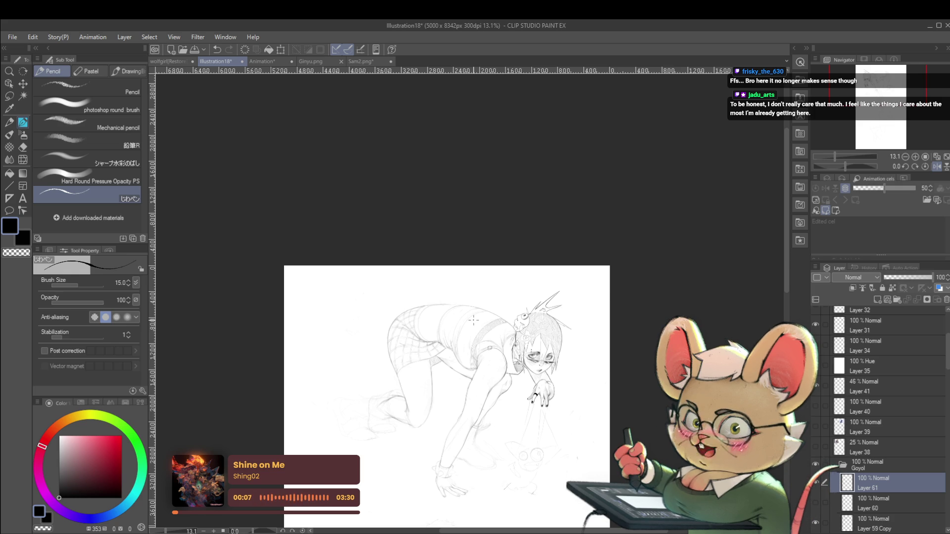
Flip the view and back, zoom into the hips, and make Layer 59 Copy active
left_click(936, 166)
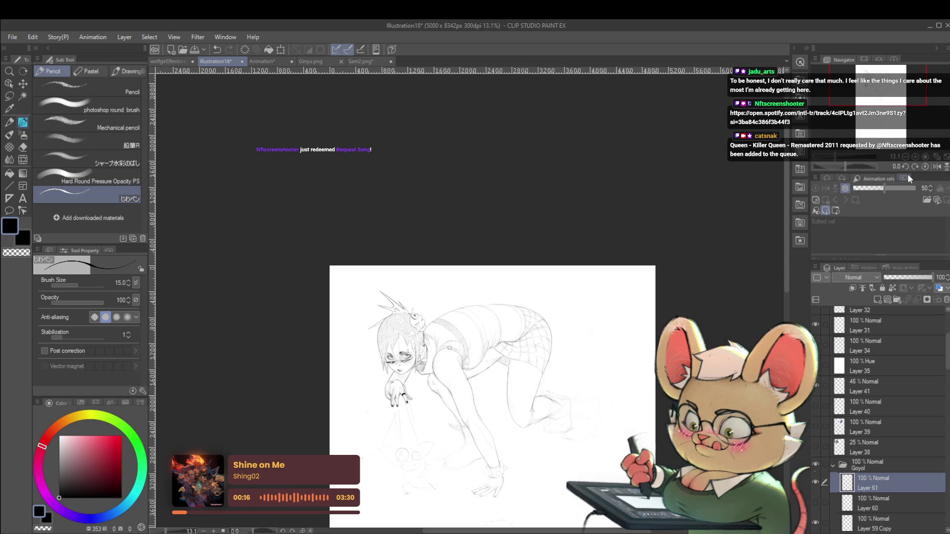
left_click(935, 167)
scroll(490, 307, "up", 2)
scroll(490, 308, "up", 2)
scroll(490, 308, "up", 1)
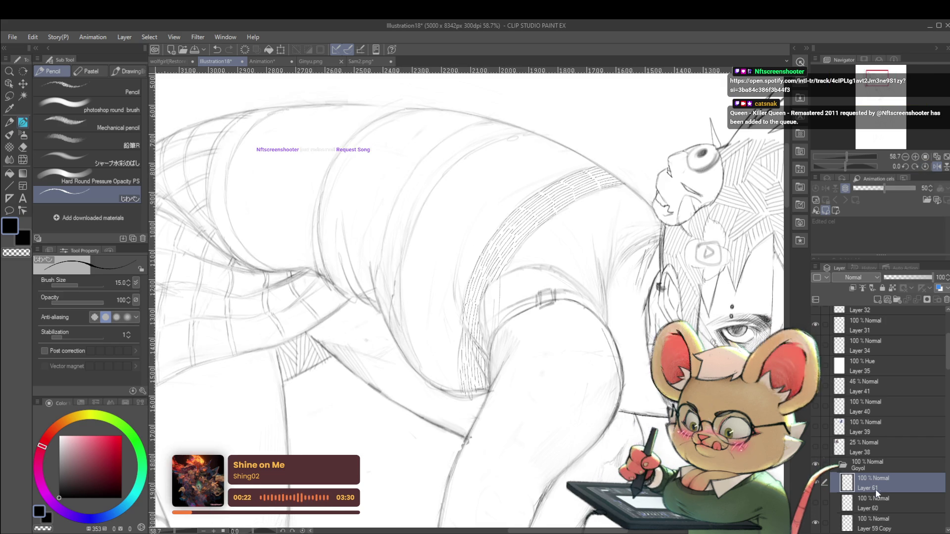
left_click(870, 528)
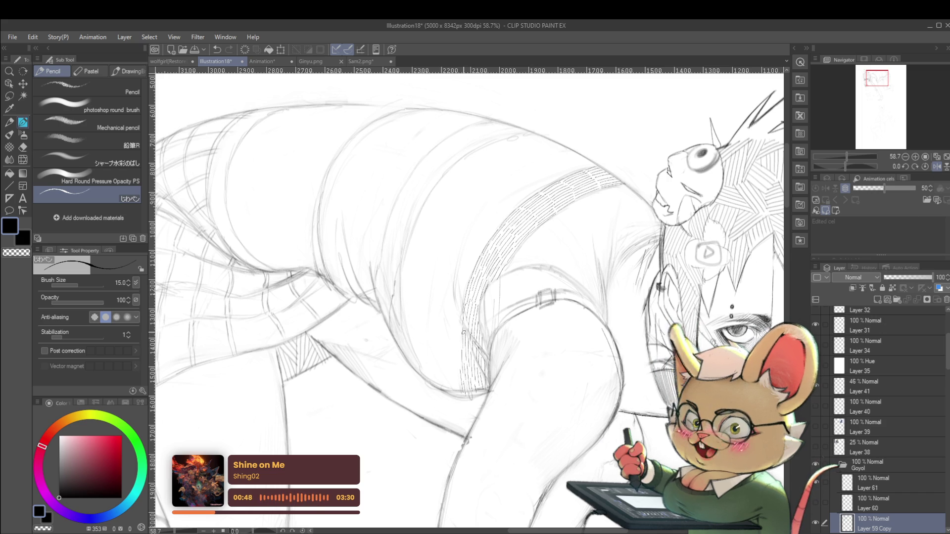
Pick the soft sketching pen, move to Layer 61 and restore the normal view orientation
key("p")
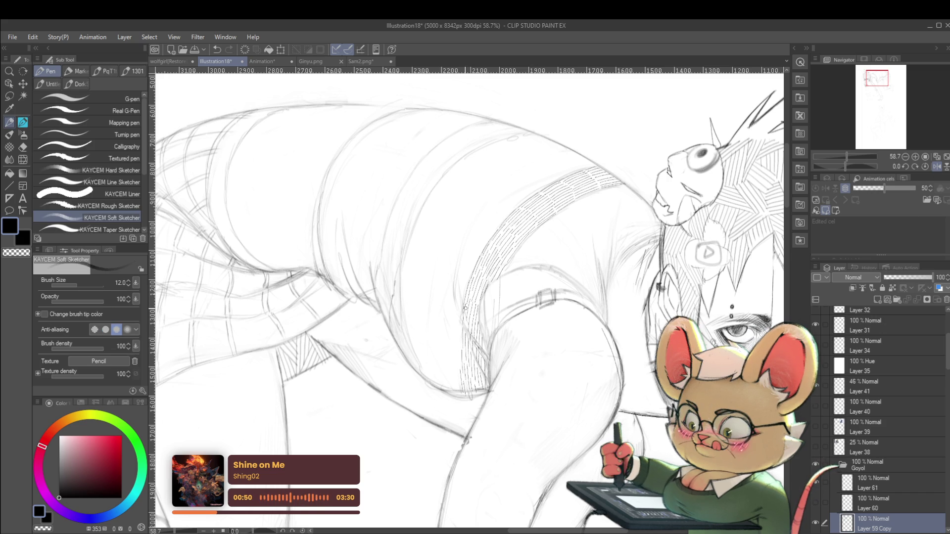
key("alt+bracketright")
key("alt+bracketright")
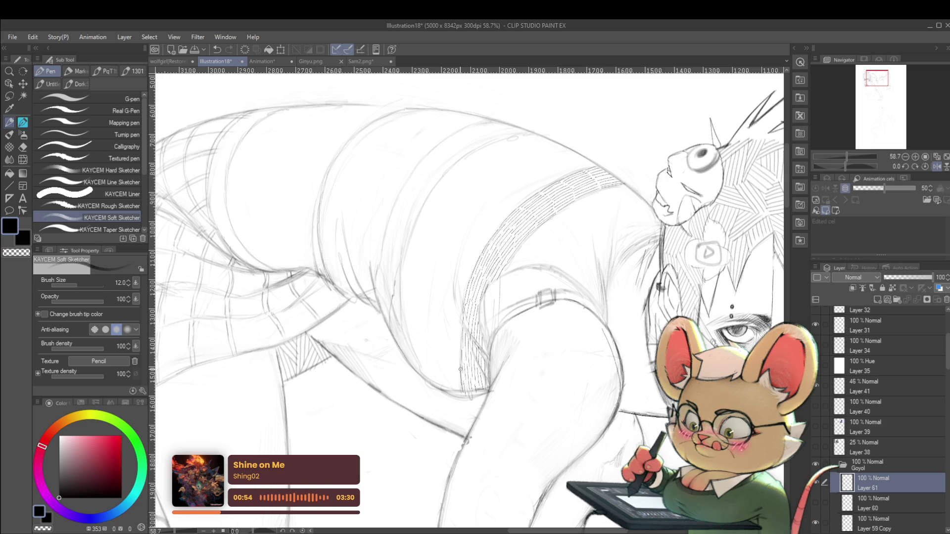
scroll(475, 336, "down", 5)
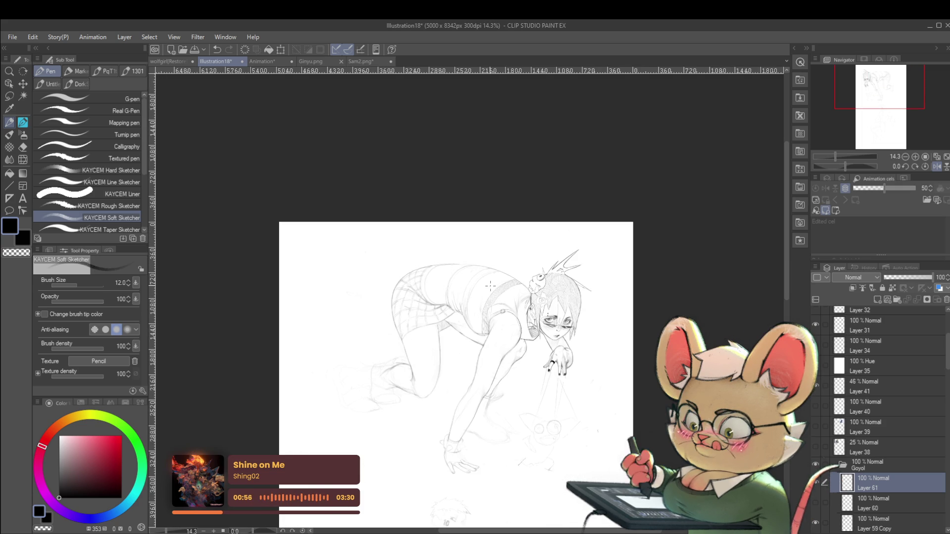
left_click(923, 167)
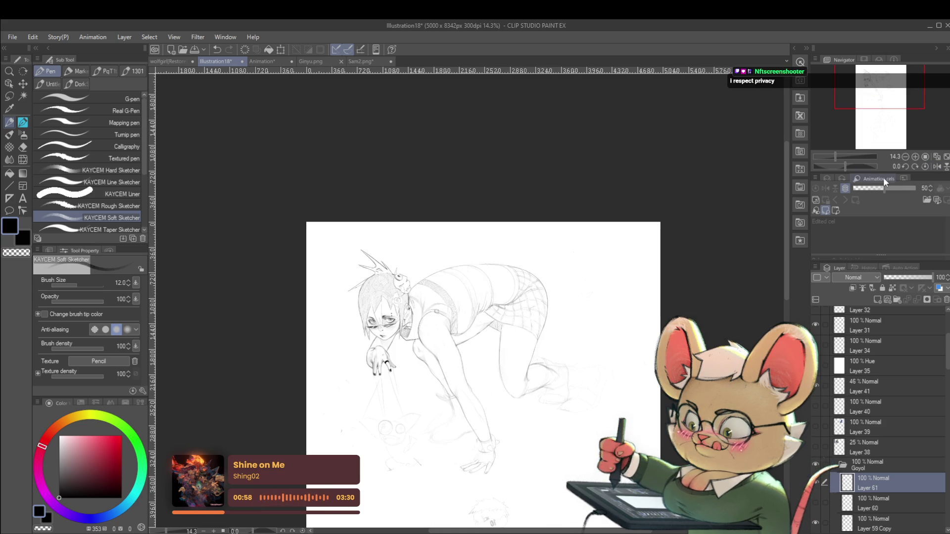
scroll(443, 325, "up", 4)
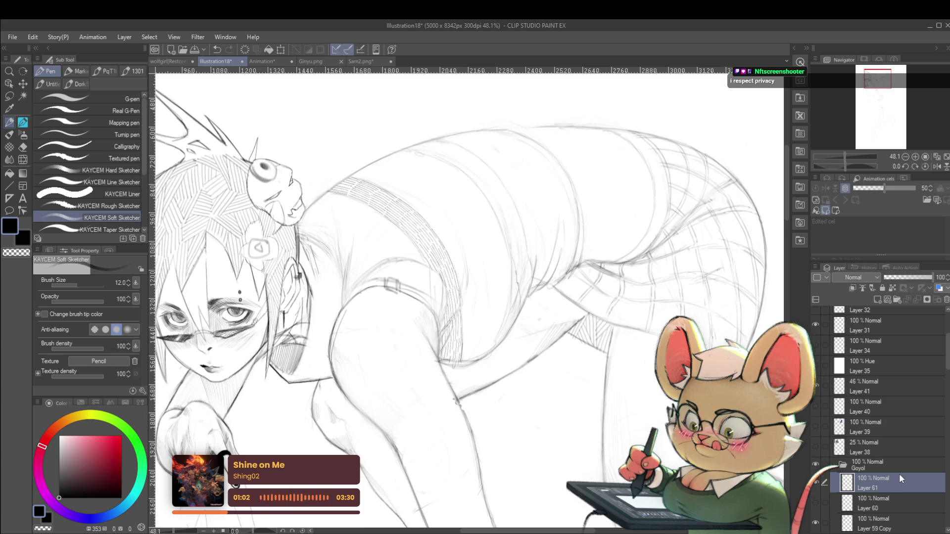
Leave Liquify after mirroring the view, and switch to the size 15.0 pencil brush
key("j")
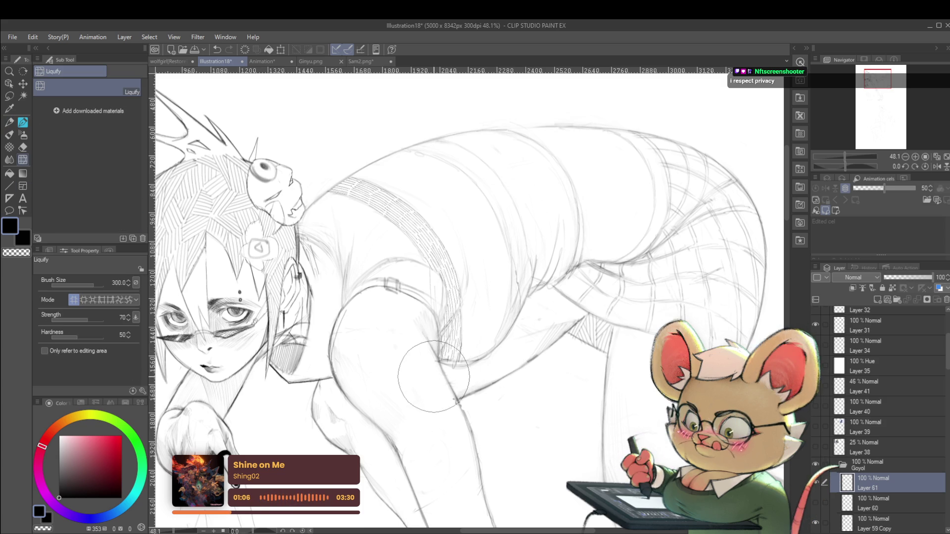
scroll(437, 369, "down", 5)
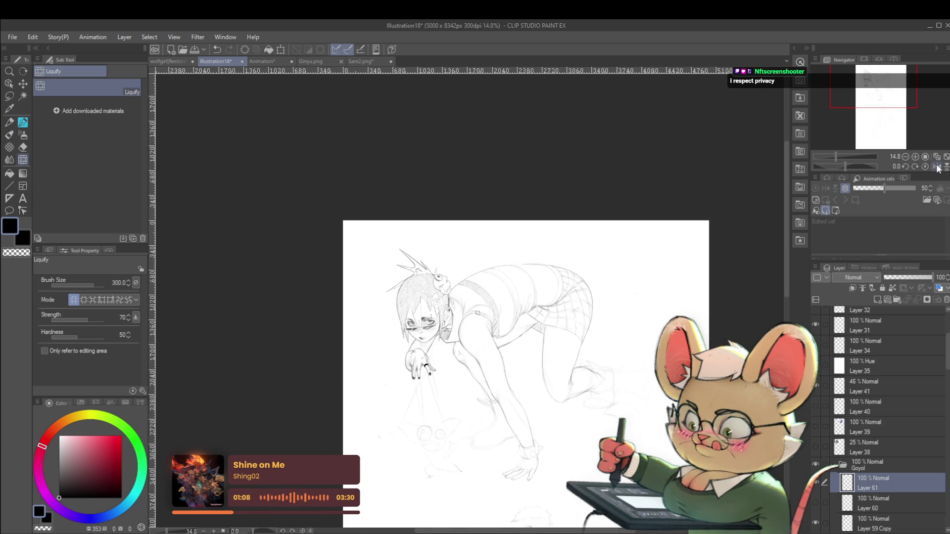
left_click(938, 168)
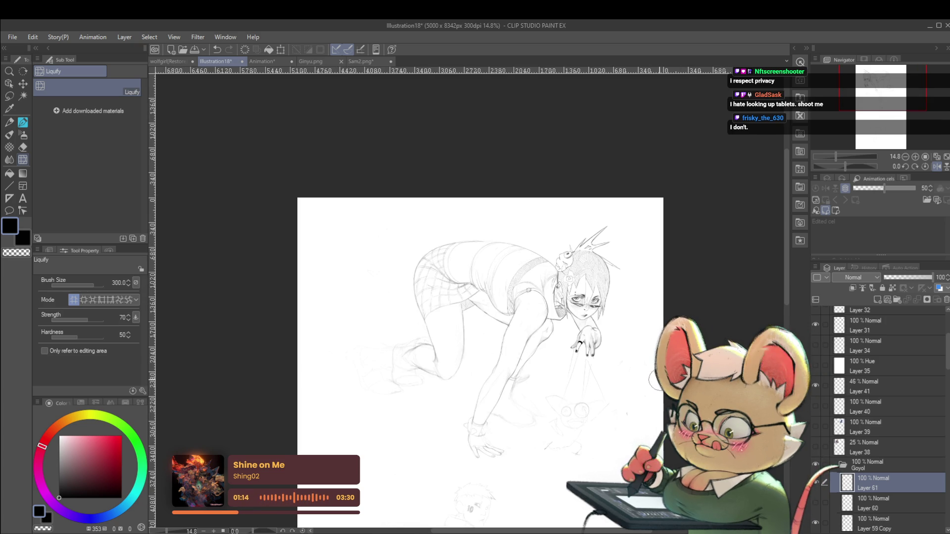
key("p")
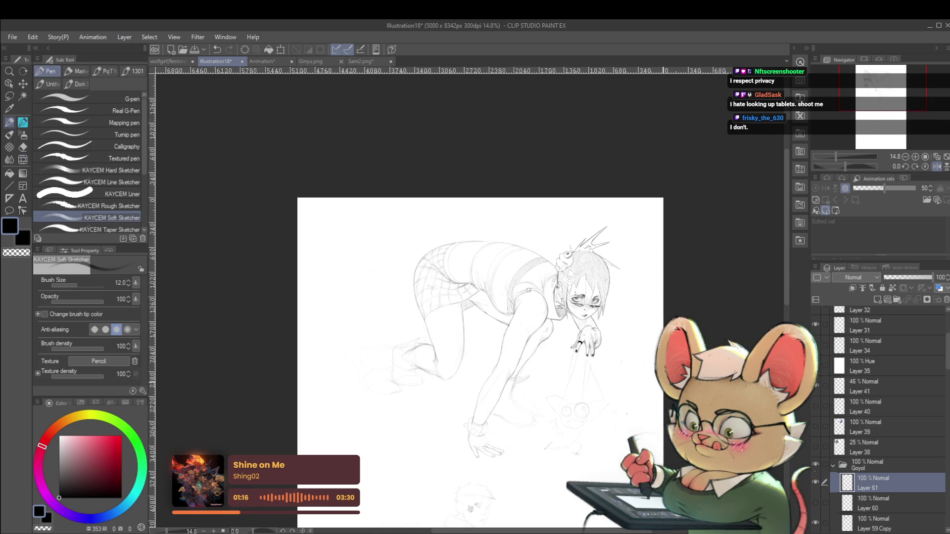
left_click_drag(480, 322, 483, 362)
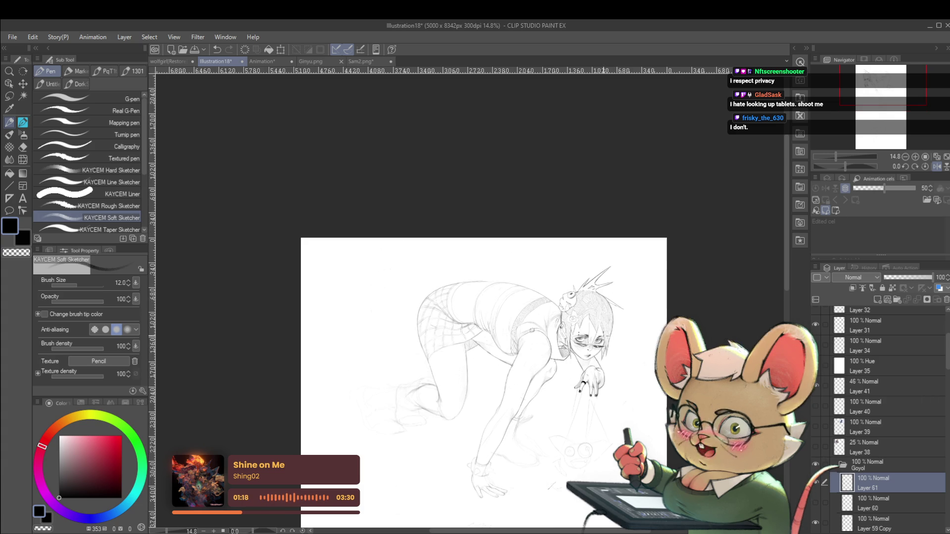
scroll(486, 351, "up", 3)
scroll(513, 353, "up", 2)
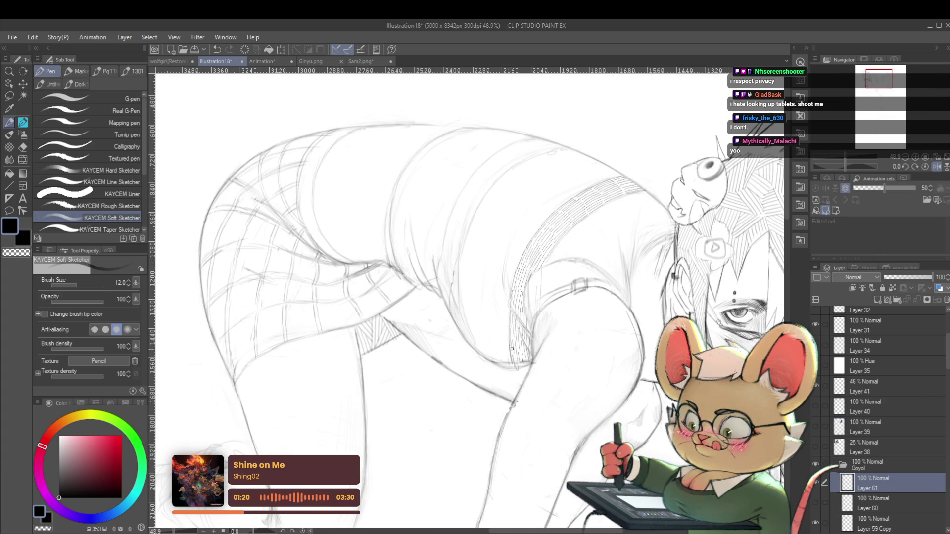
scroll(477, 311, "down", 3)
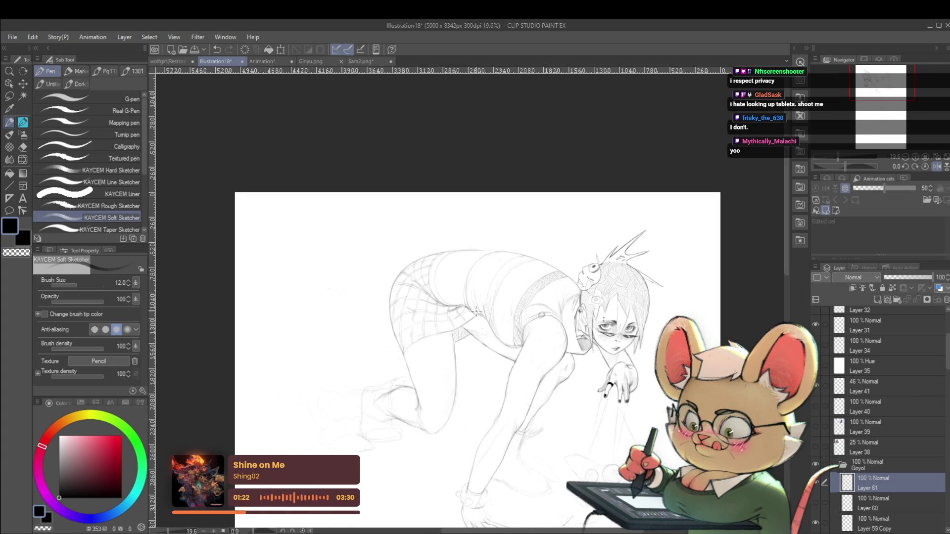
scroll(503, 303, "up", 1)
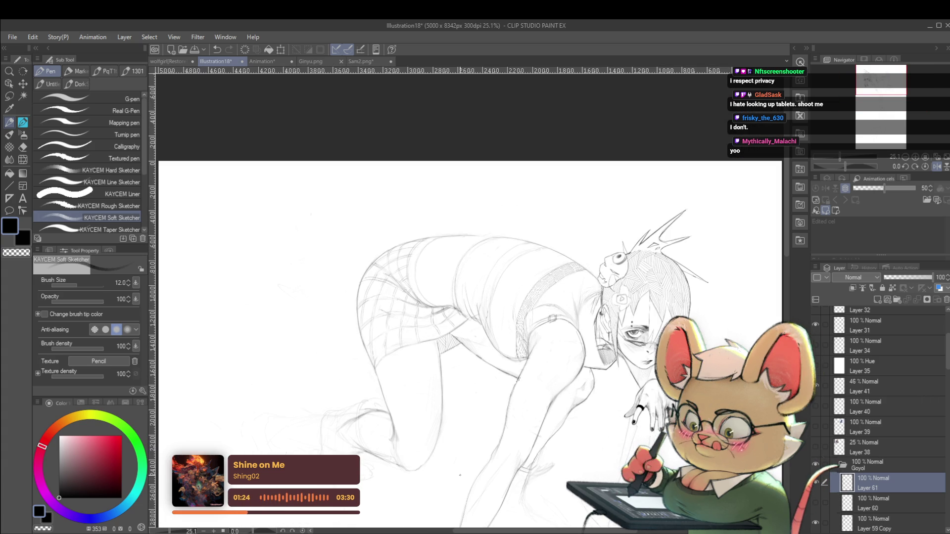
Zoom onto the shirt across her back and hatch four short parallel pencil lines
key("p")
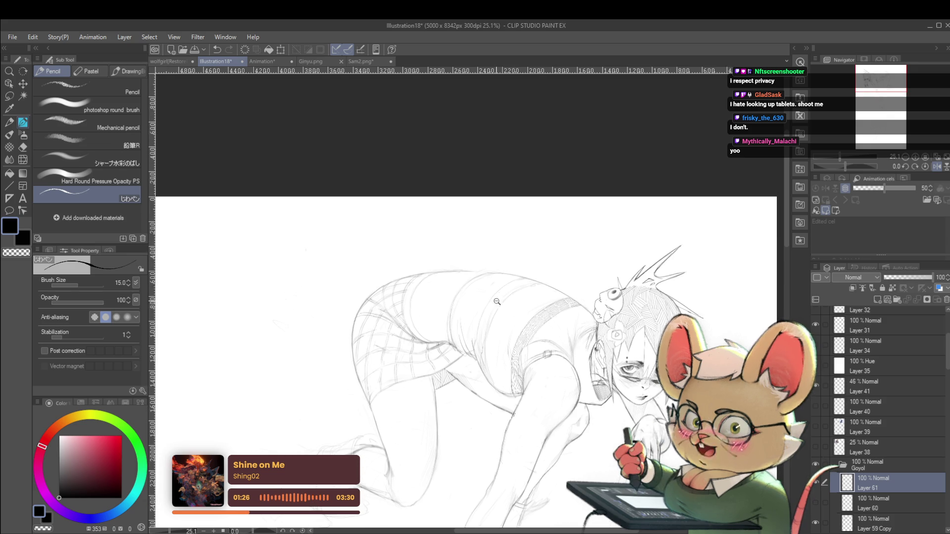
scroll(476, 315, "up", 2)
left_click_drag(493, 291, 476, 333)
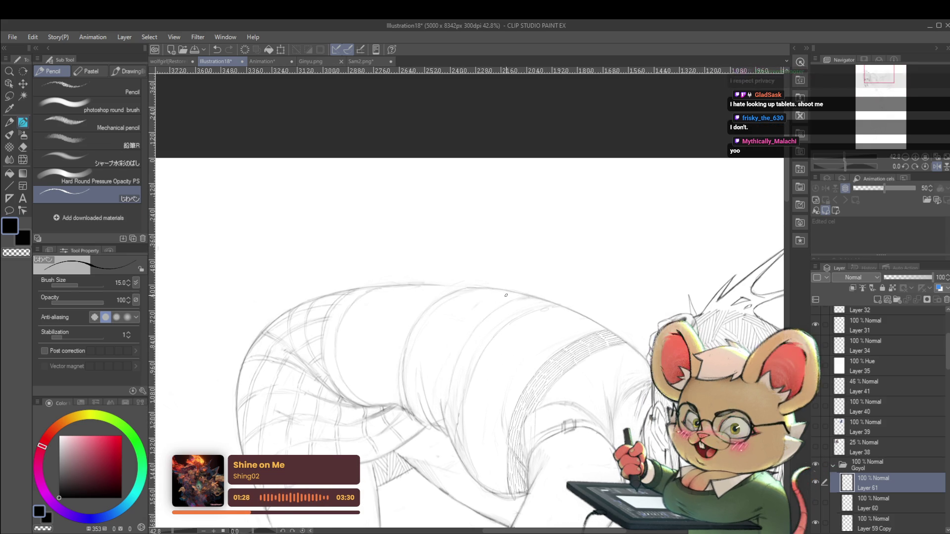
scroll(507, 314, "up", 1)
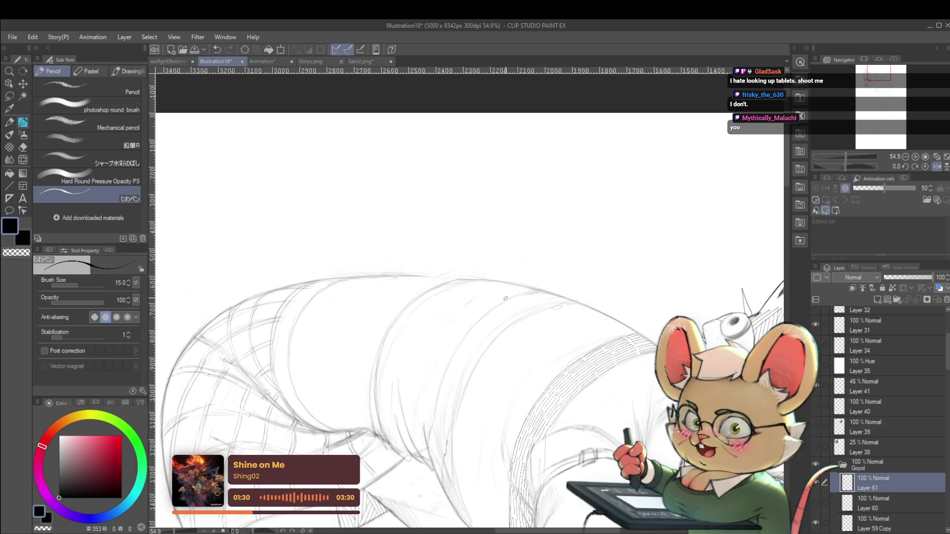
mouse_move(506, 299)
left_mouse_down()
mouse_move(510, 349)
mouse_move(536, 328)
left_mouse_up()
scroll(511, 351, "up", 1)
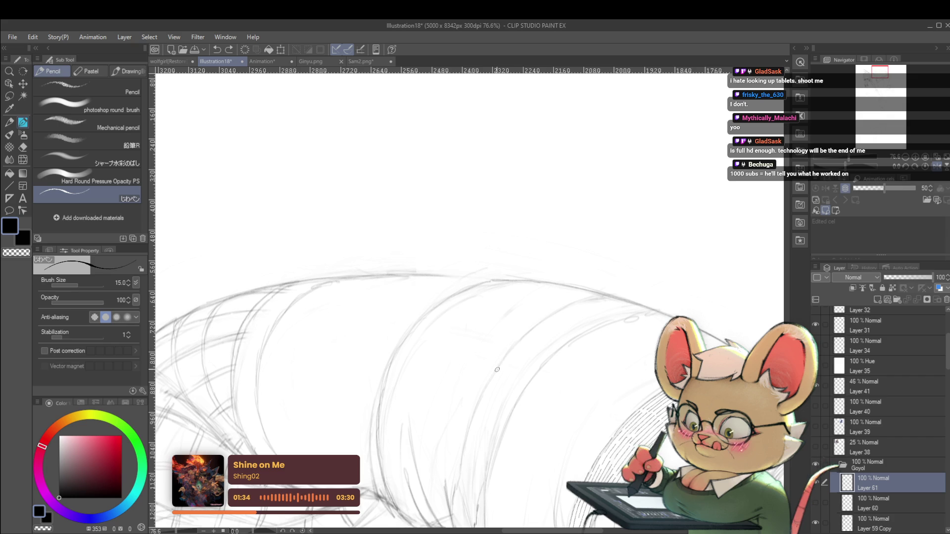
left_click_drag(499, 374, 527, 340)
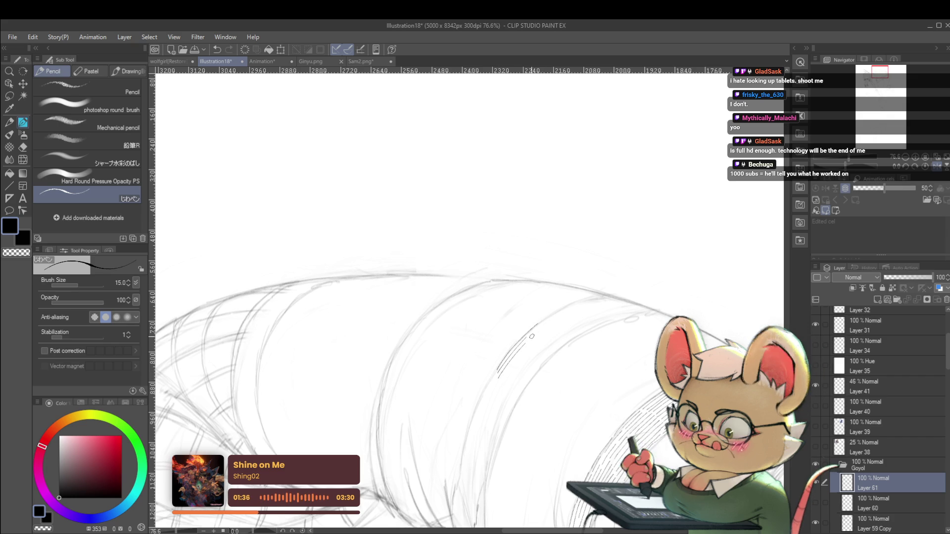
left_click_drag(501, 377, 528, 344)
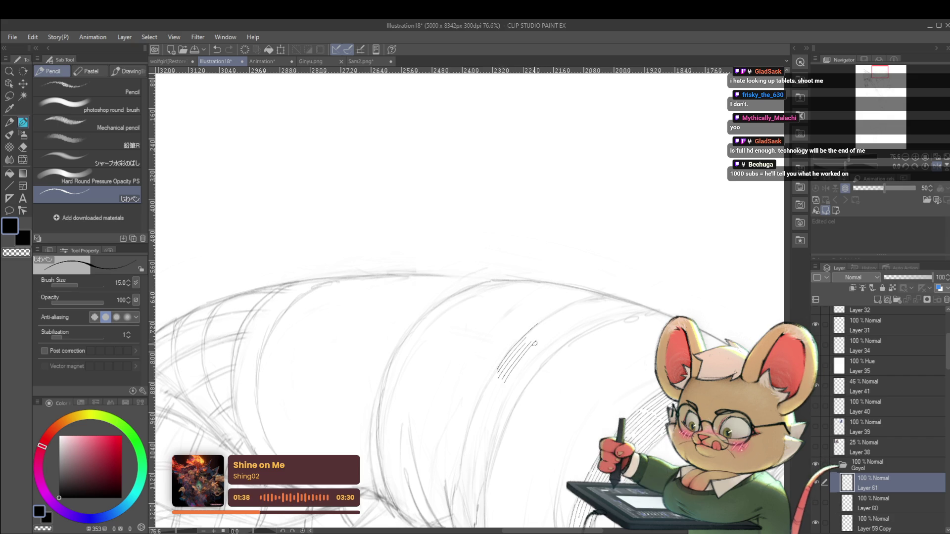
left_click_drag(507, 380, 543, 341)
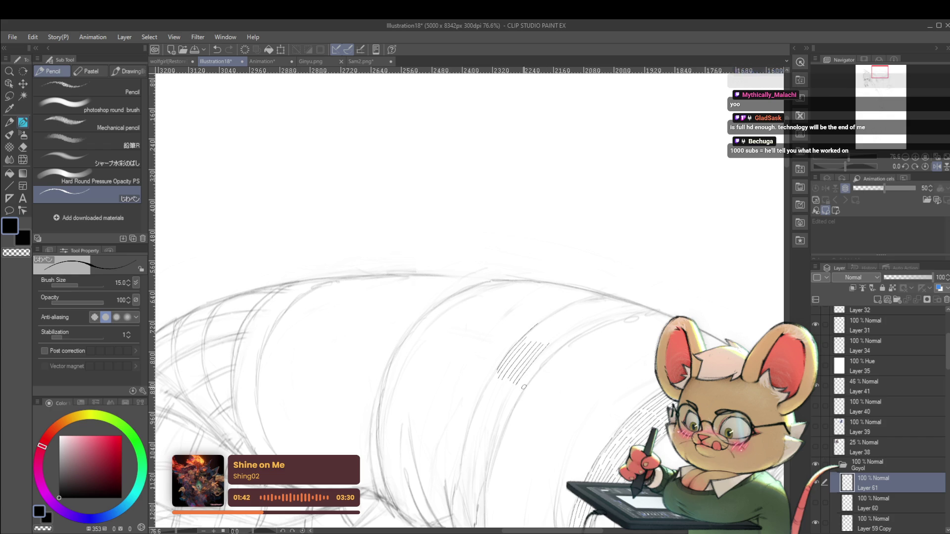
left_click_drag(522, 388, 556, 340)
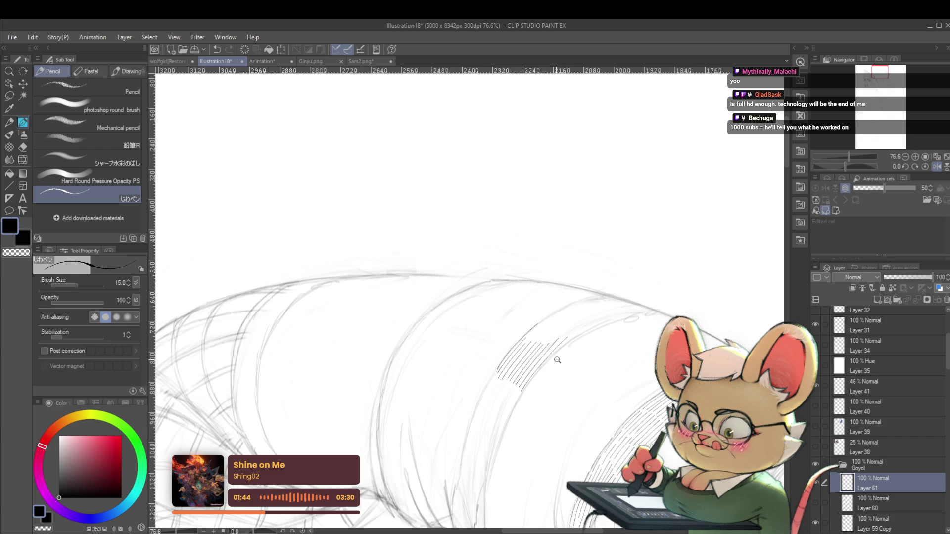
Unmirror the canvas and add hatching along the curve of the back
scroll(523, 387, "down", 5)
left_click(937, 167)
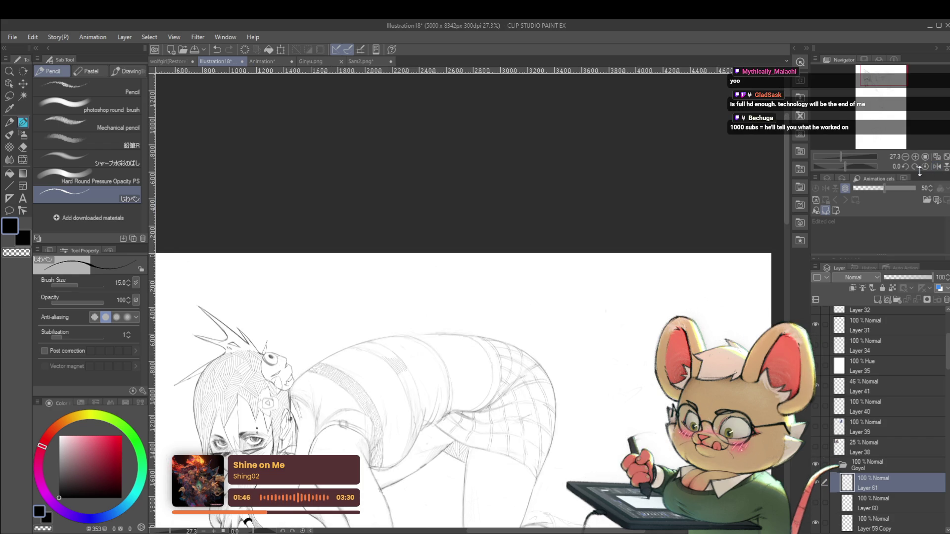
scroll(371, 356, "up", 3)
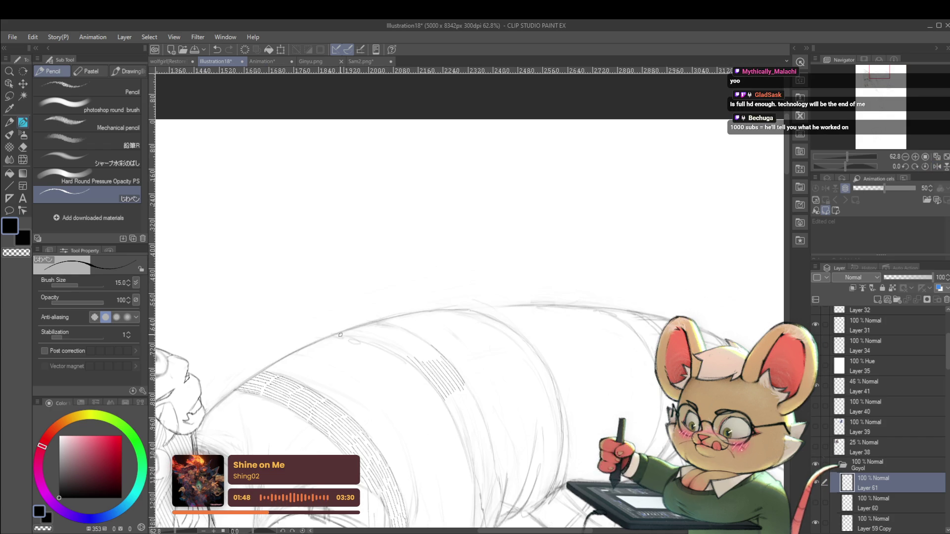
left_click_drag(334, 335, 359, 338)
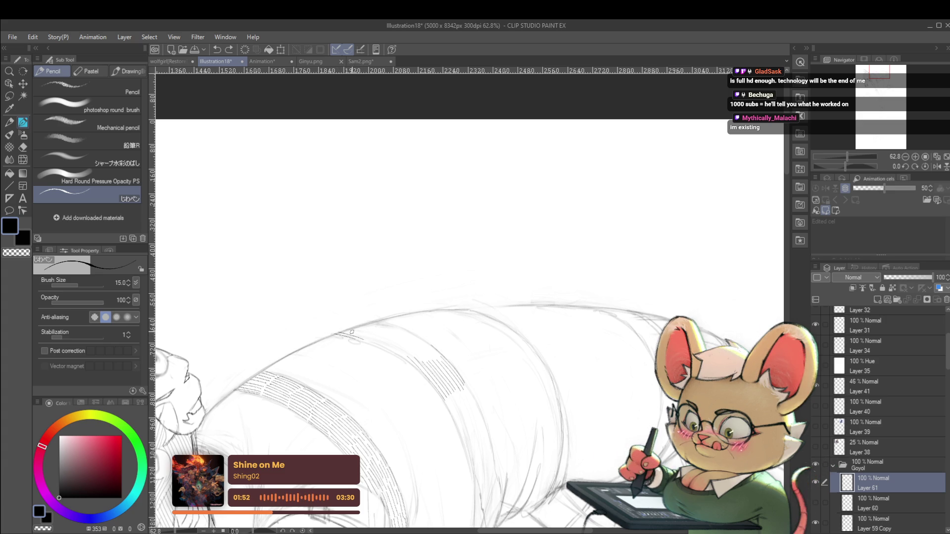
left_click_drag(353, 336, 383, 327)
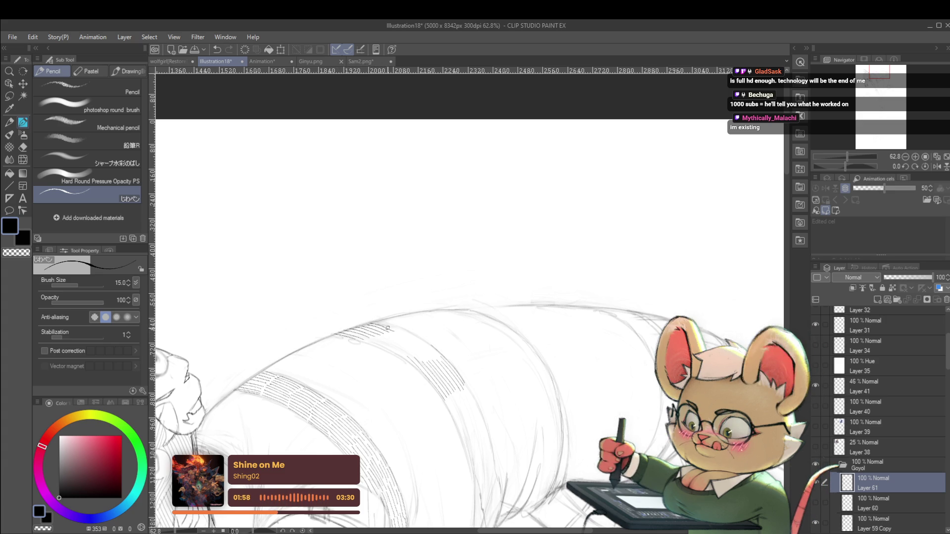
scroll(357, 310, "down", 5)
scroll(357, 310, "down", 2)
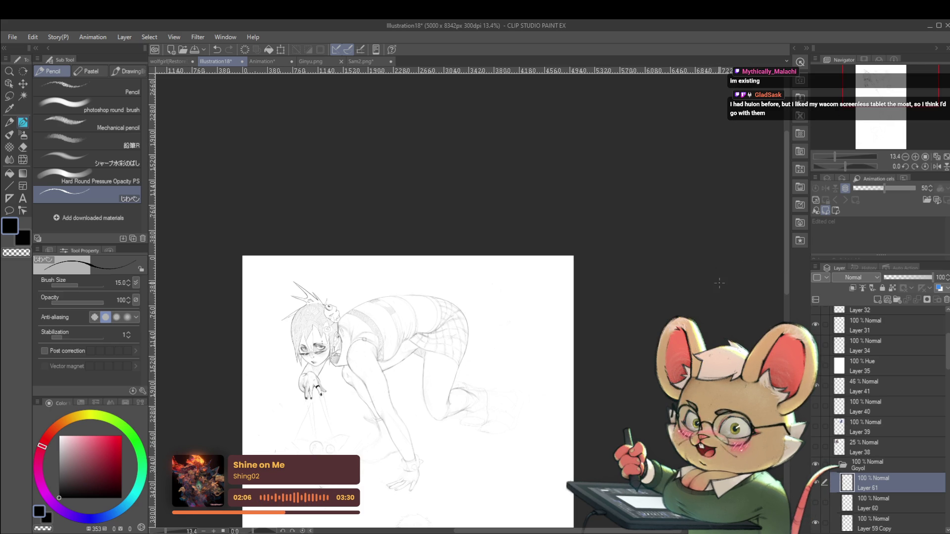
Mirror the canvas view, flip it back with H, mirror again, then zoom in on the figure
left_click(936, 167)
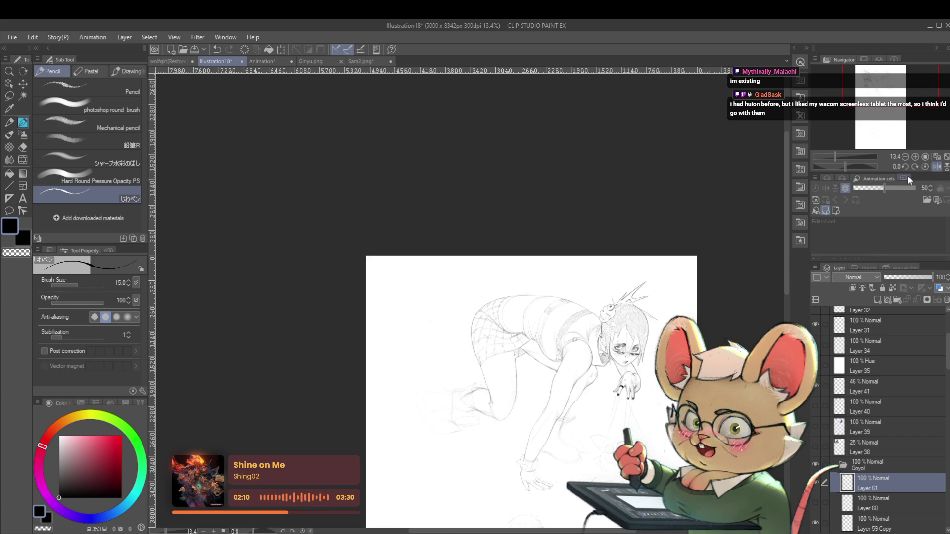
key("h")
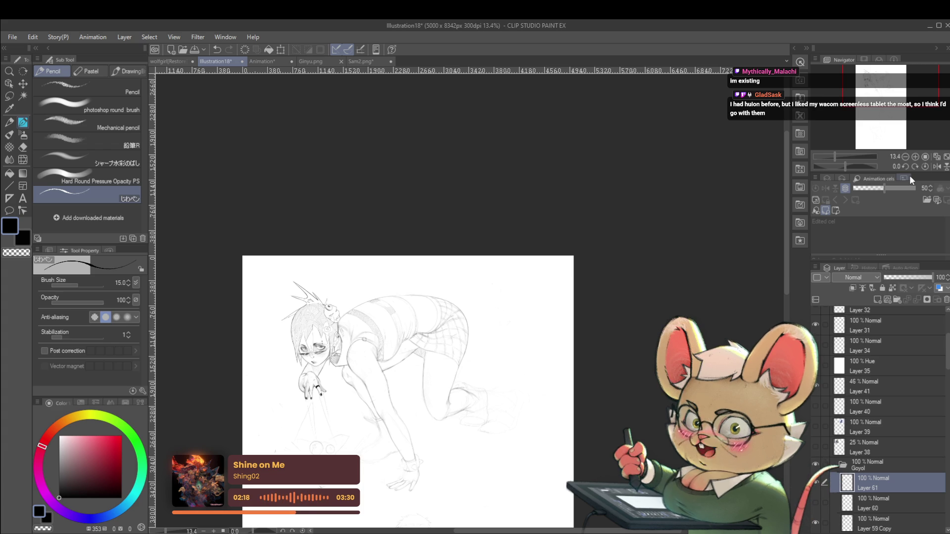
key("h")
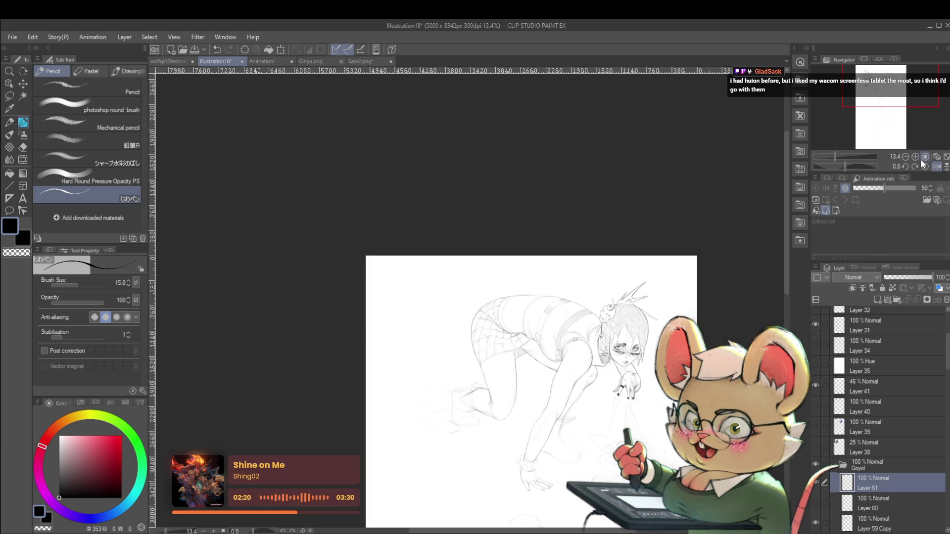
scroll(589, 293, "up", 3)
scroll(538, 305, "up", 1)
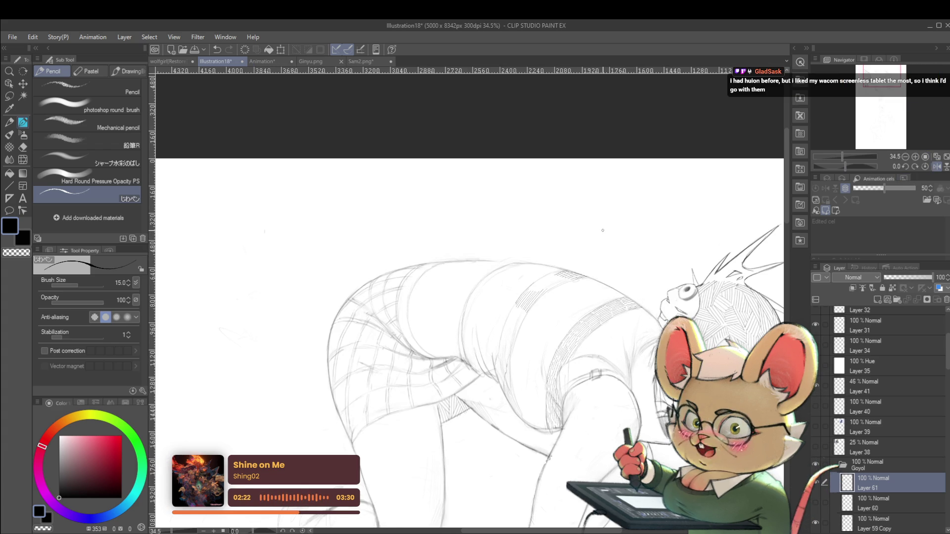
Zoom in and draw two hatching strokes along the side of the shirt
scroll(527, 307, "up", 2)
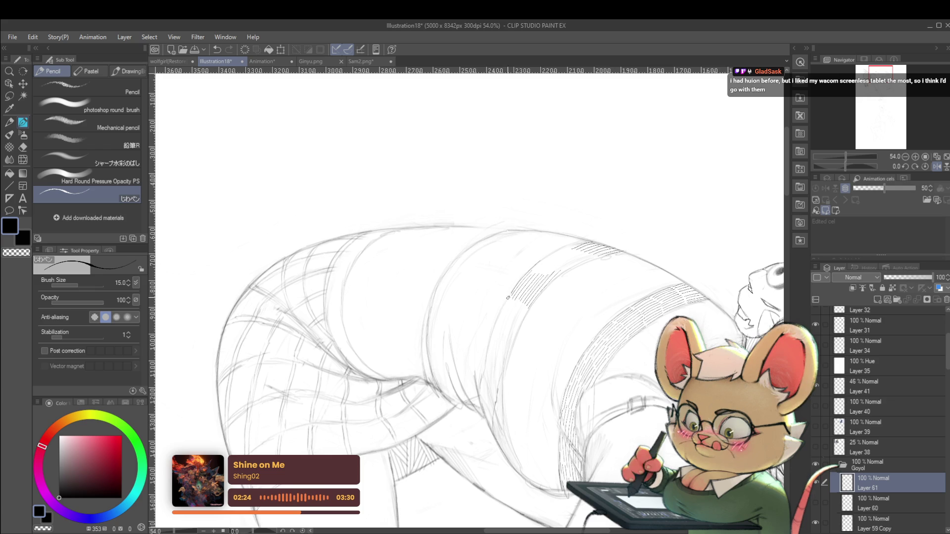
scroll(505, 303, "up", 1)
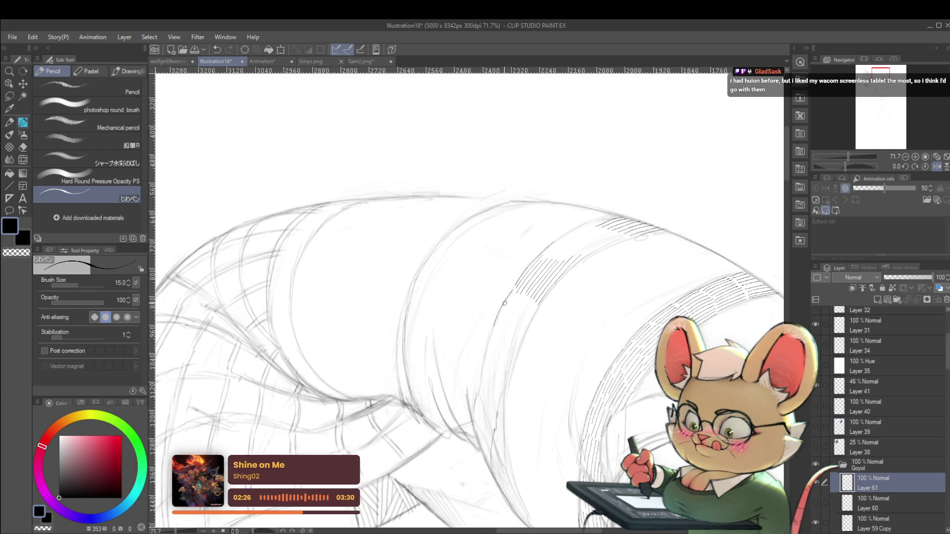
left_click_drag(513, 286, 500, 323)
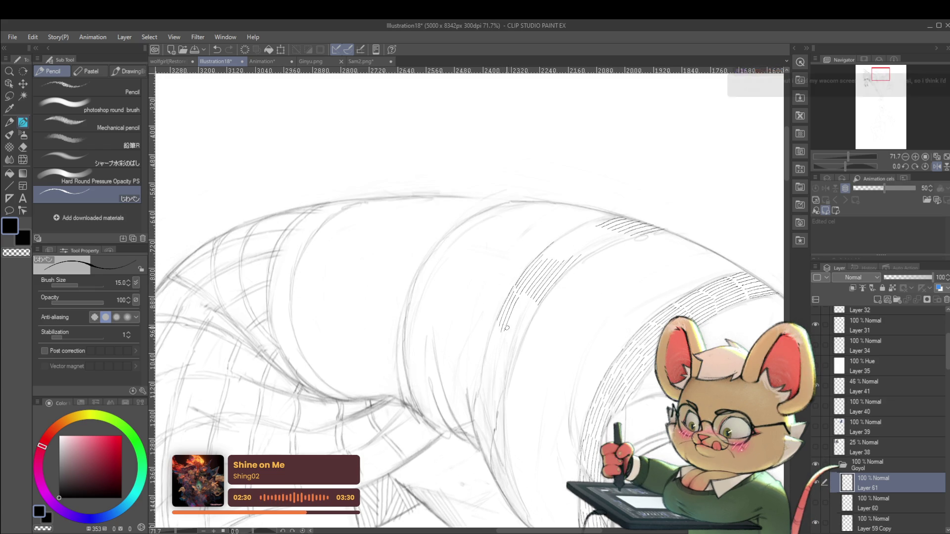
left_click_drag(523, 299, 513, 345)
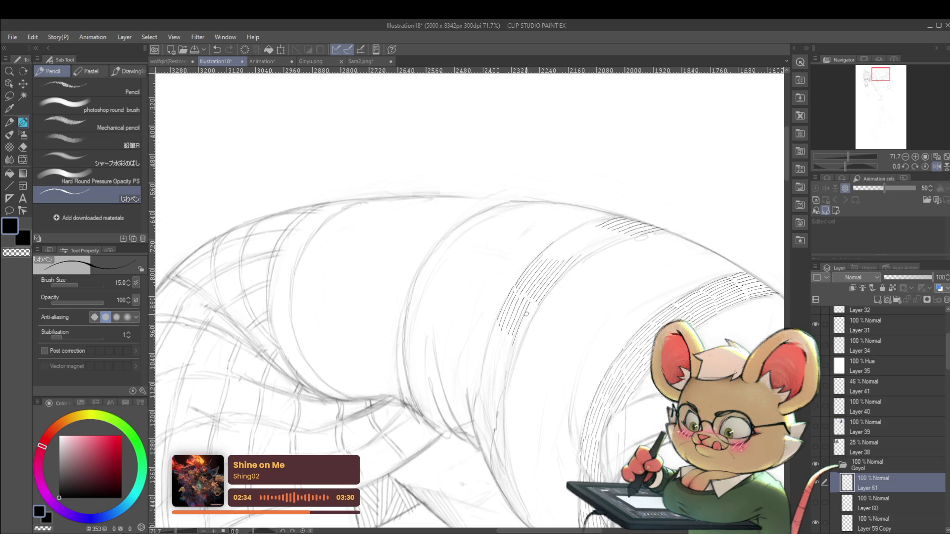
Undo the last stroke and redraw a hatching line along the shirt's curved band
scroll(495, 346, "down", 5)
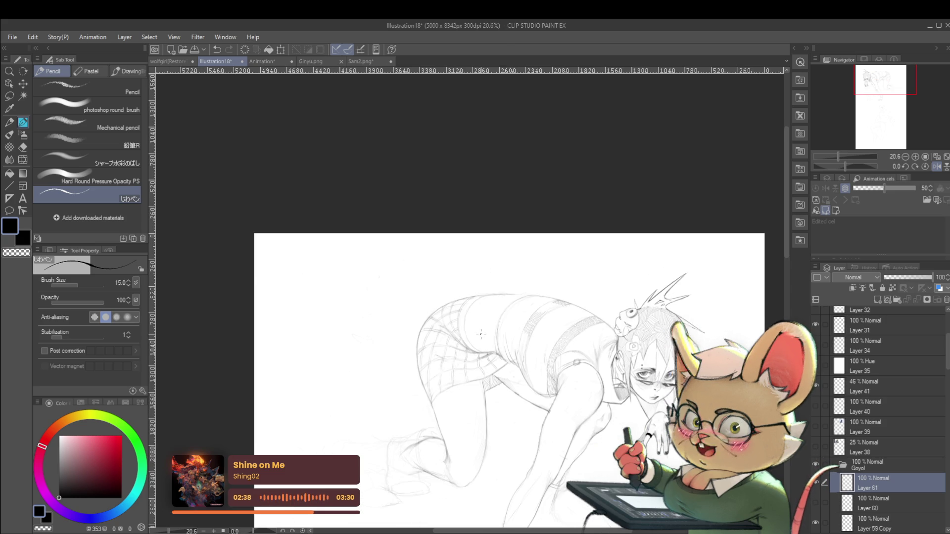
scroll(539, 353, "up", 1)
scroll(539, 354, "up", 3)
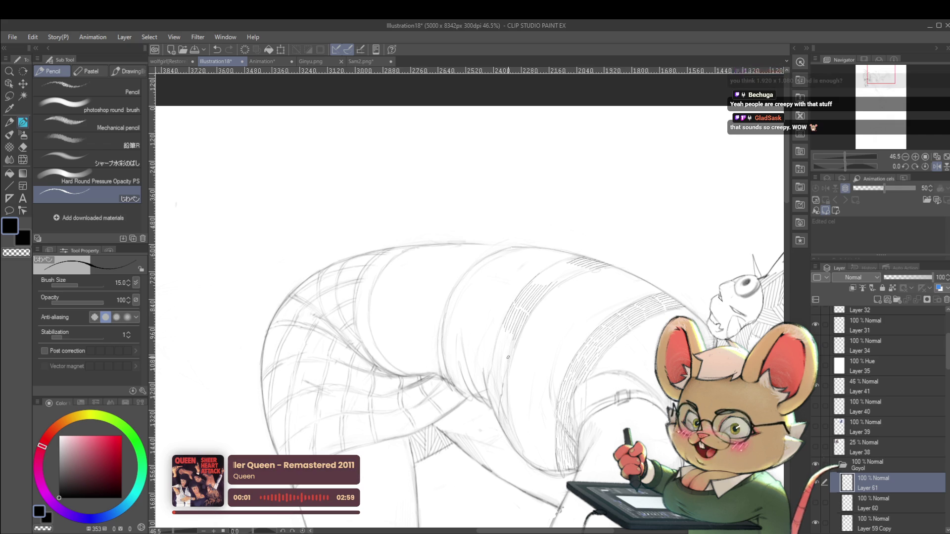
scroll(599, 302, "up", 1)
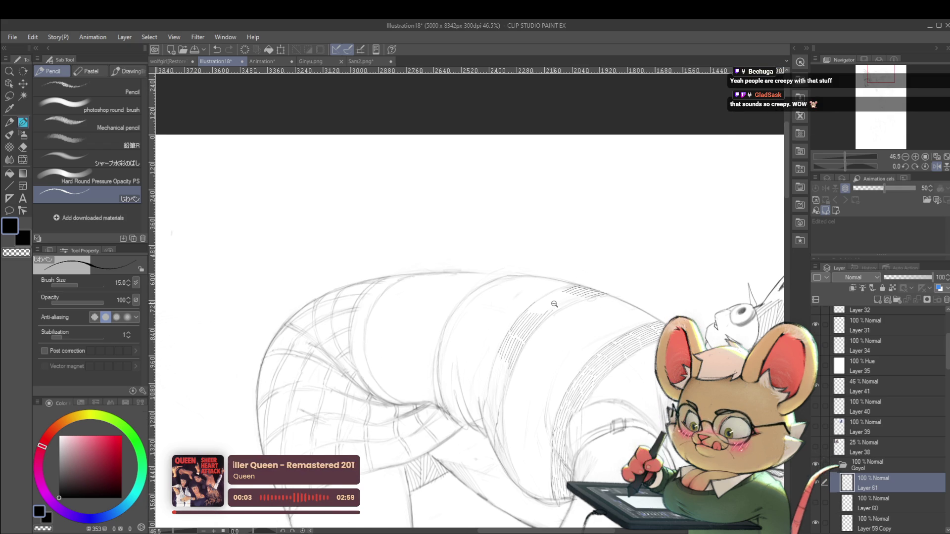
scroll(564, 300, "up", 1)
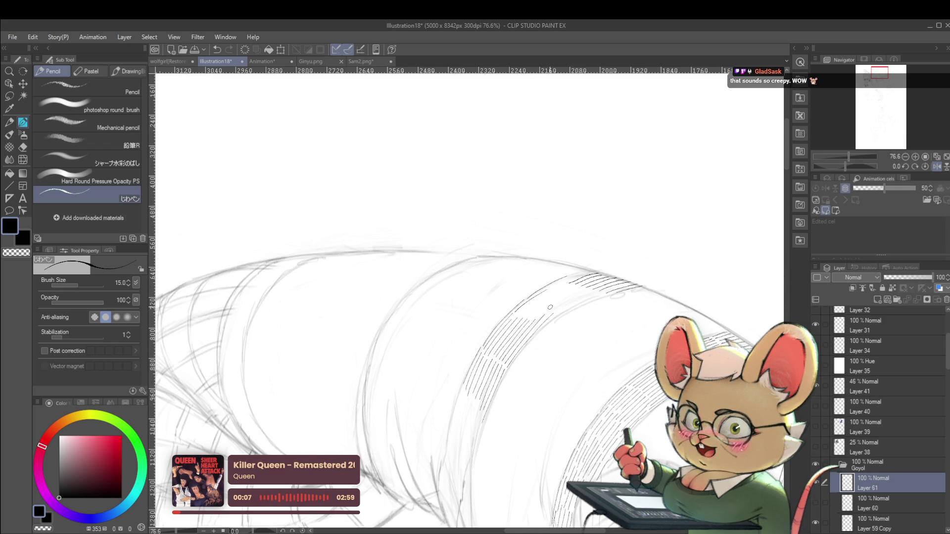
scroll(549, 304, "up", 1)
scroll(534, 327, "up", 1)
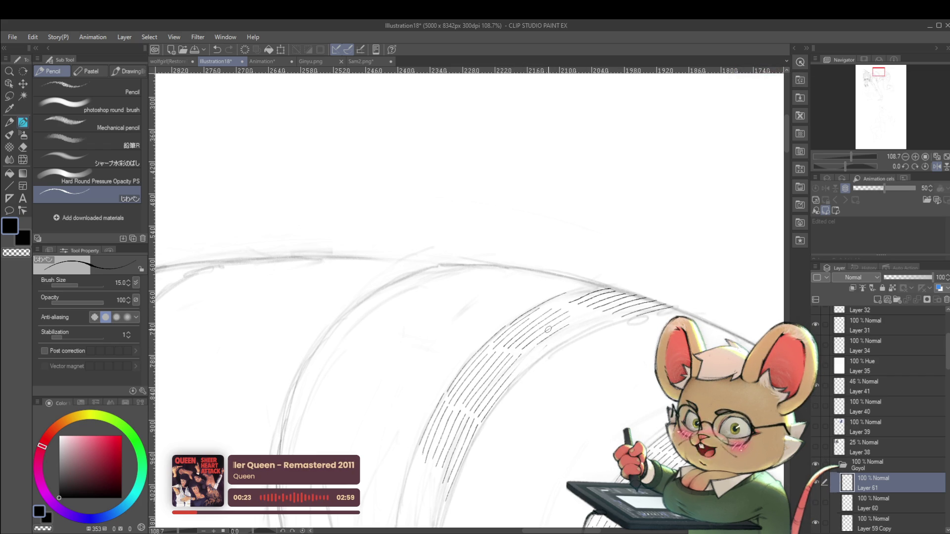
key("ctrl+z")
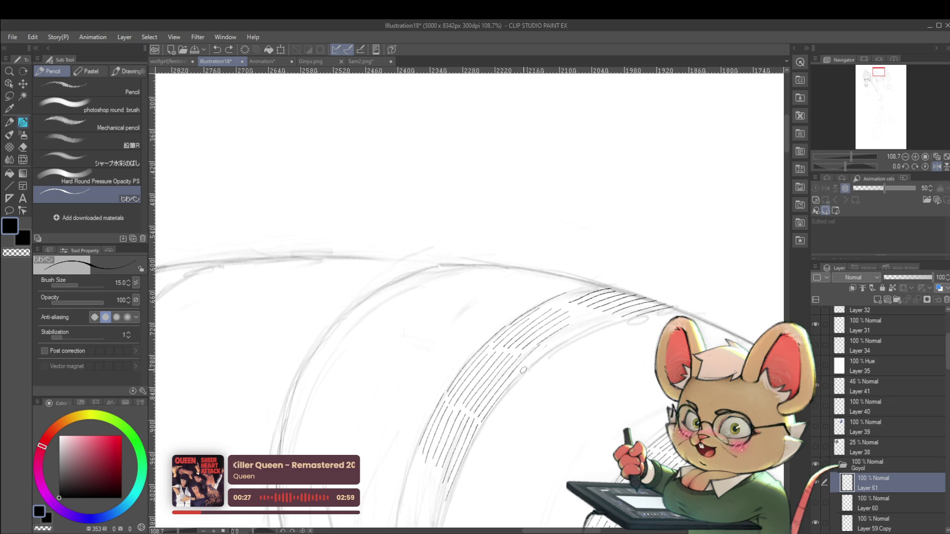
mouse_move(556, 341)
left_mouse_down()
mouse_move(603, 317)
mouse_move(613, 321)
left_mouse_up()
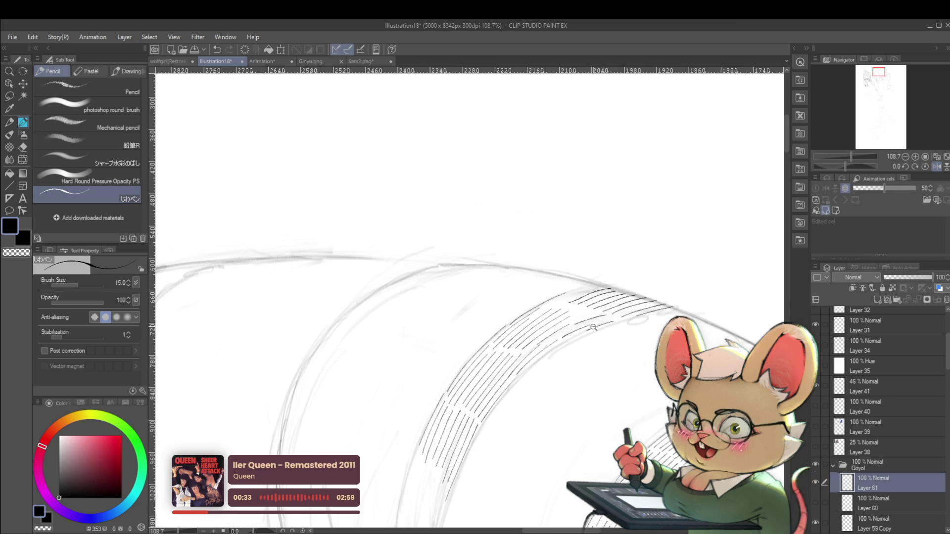
scroll(591, 328, "down", 5)
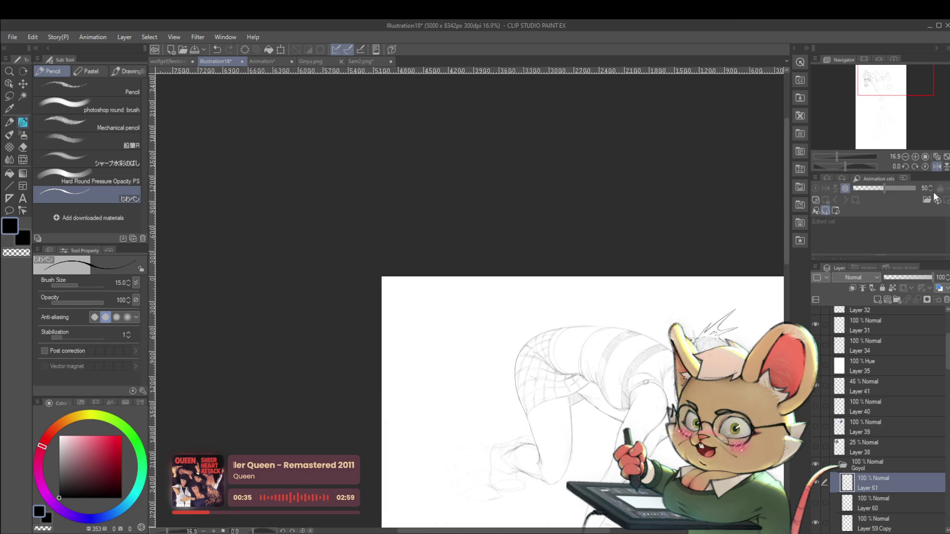
Mirror the canvas view and shrink the pencil brush from 15 to 8
left_click(937, 166)
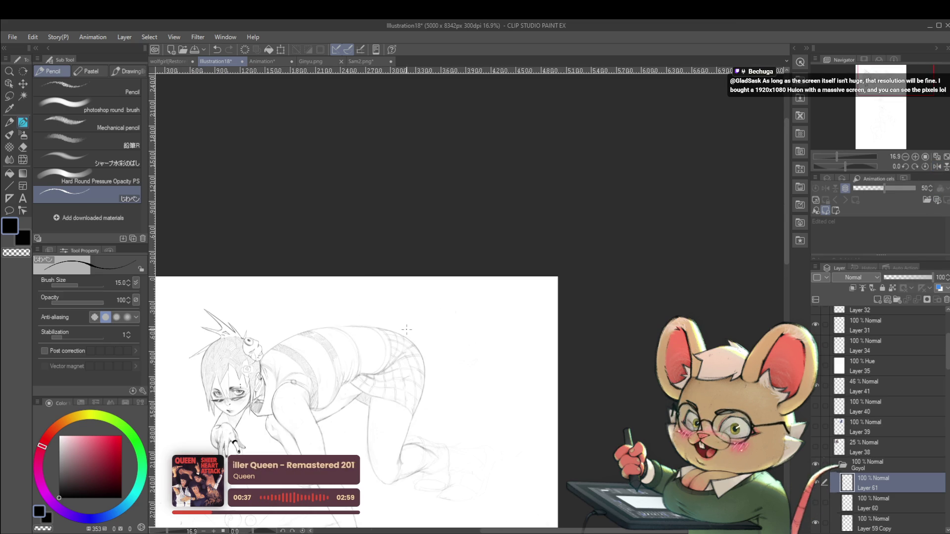
scroll(407, 329, "up", 1)
scroll(376, 307, "up", 4)
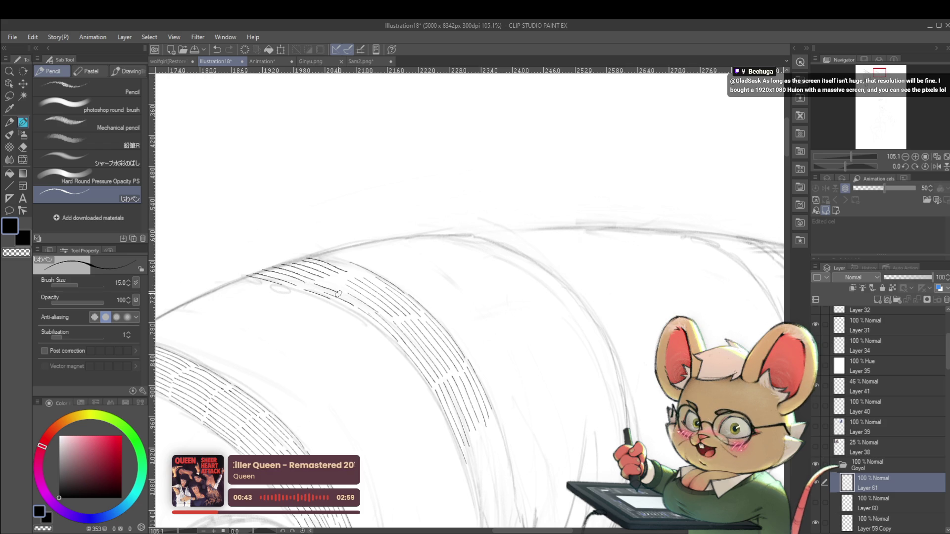
key("bracketleft")
key("bracketleft")
key("bracketleft")
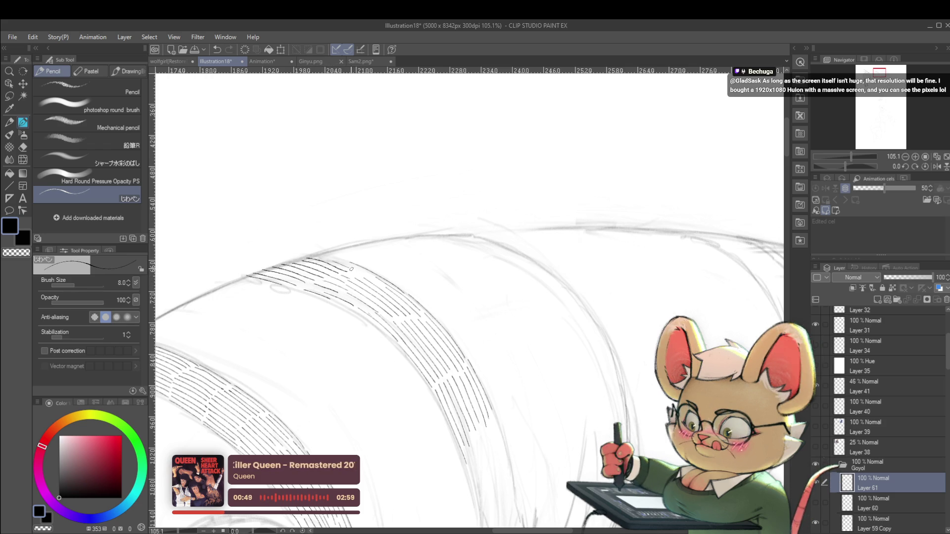
left_click_drag(349, 270, 319, 245)
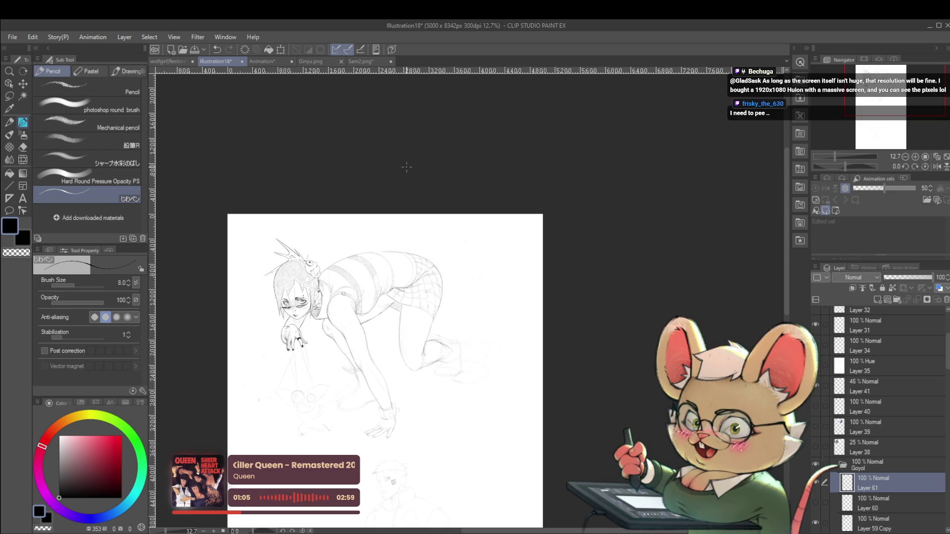
Flip the view back to normal and zoom in on the hips and skirt
left_click(937, 166)
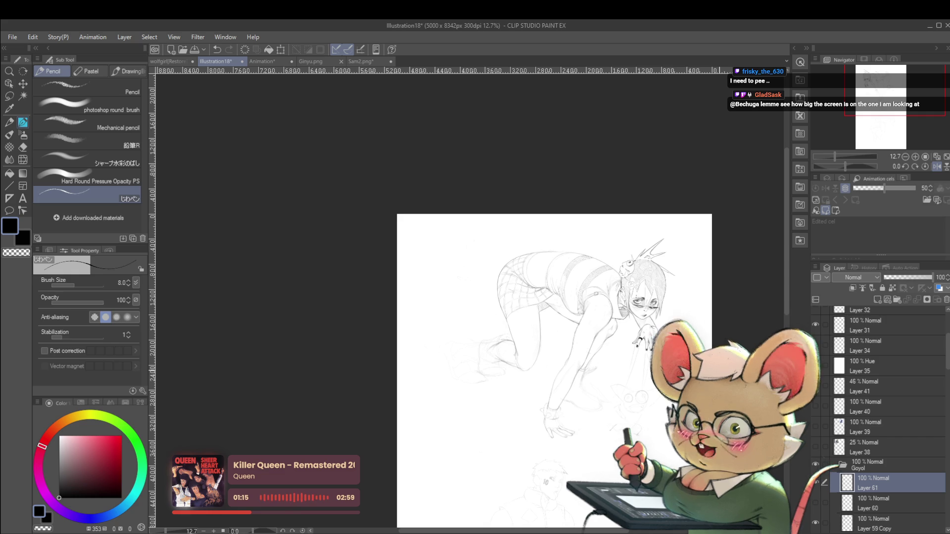
scroll(607, 243, "up", 5)
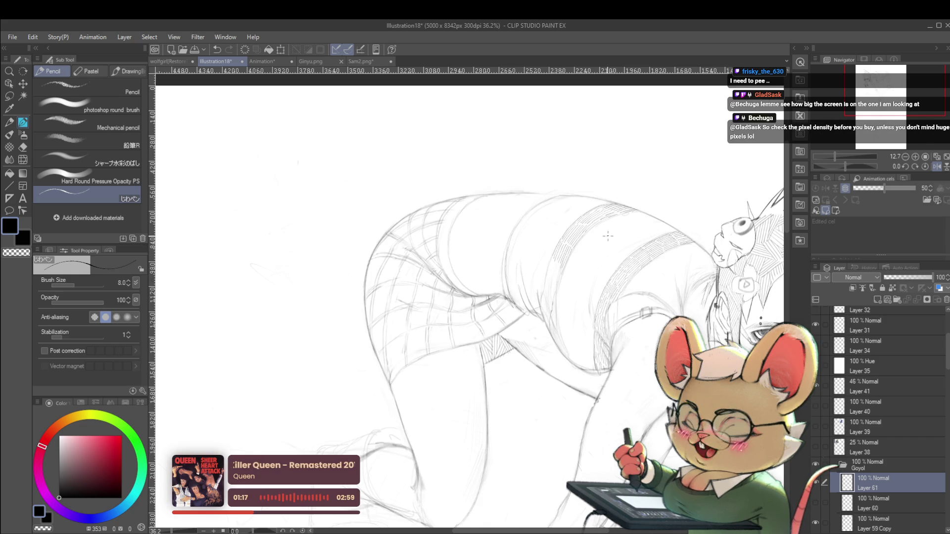
mouse_move(570, 262)
left_mouse_down()
mouse_move(565, 284)
mouse_move(548, 290)
left_mouse_up()
scroll(552, 280, "up", 3)
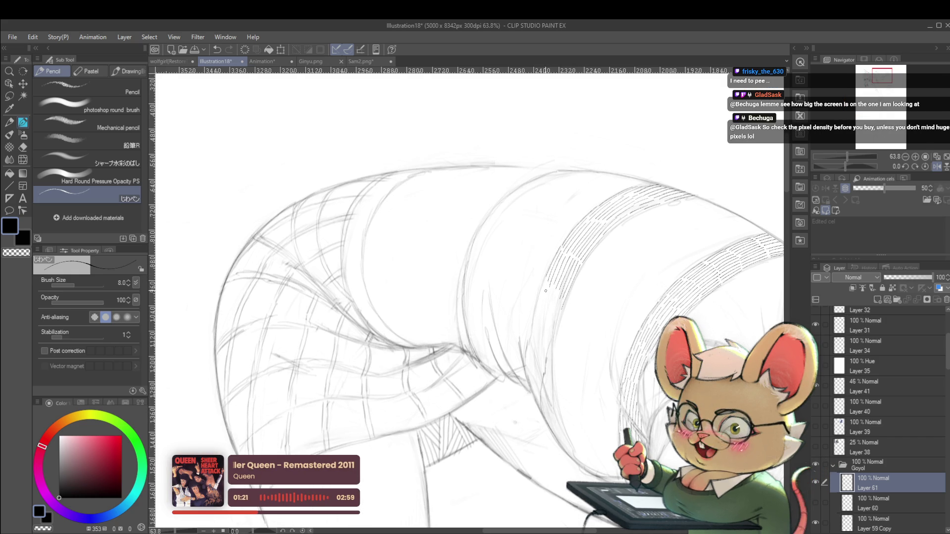
scroll(557, 293, "up", 1)
scroll(553, 267, "up", 1)
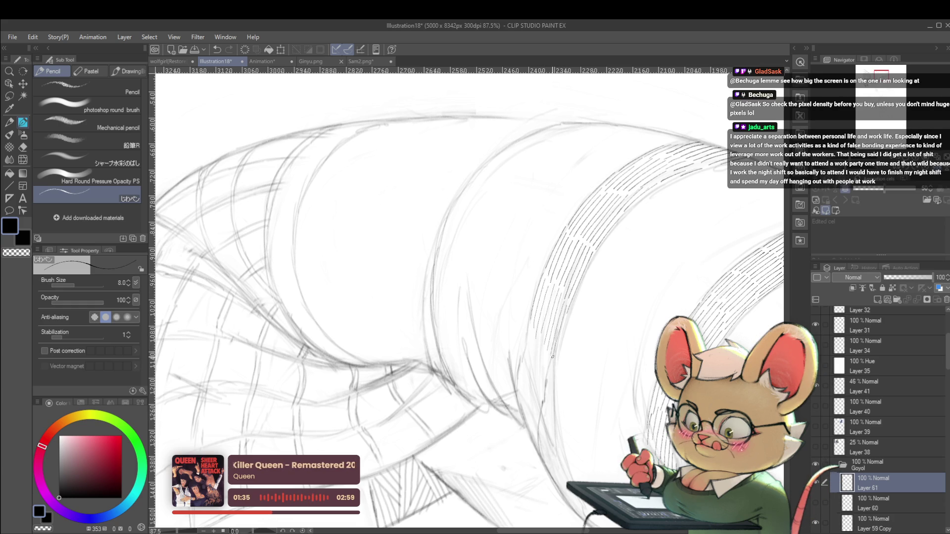
scroll(551, 351, "down", 6)
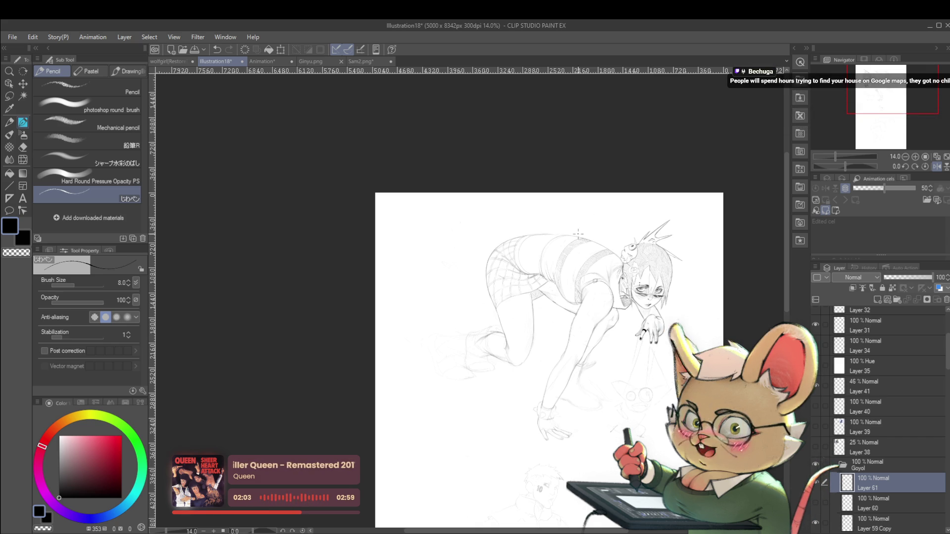
Draw a short vertical pencil stroke near the hips, undoing and redrawing it once
scroll(567, 264, "up", 5)
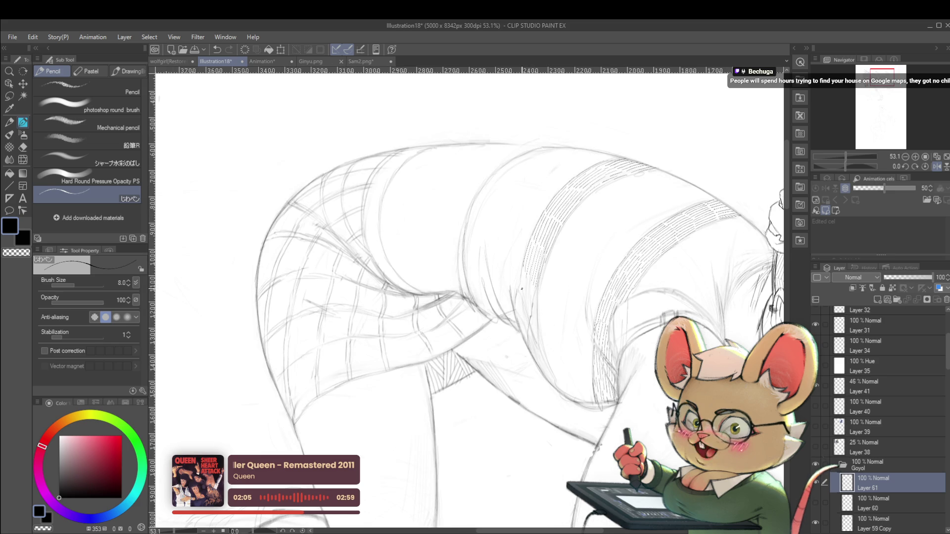
left_click_drag(523, 272, 520, 299)
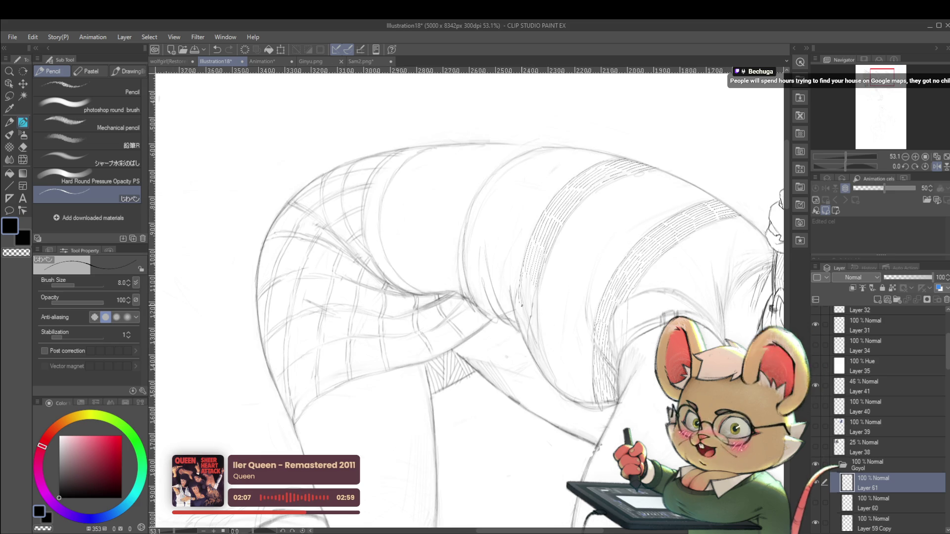
key("ctrl+z")
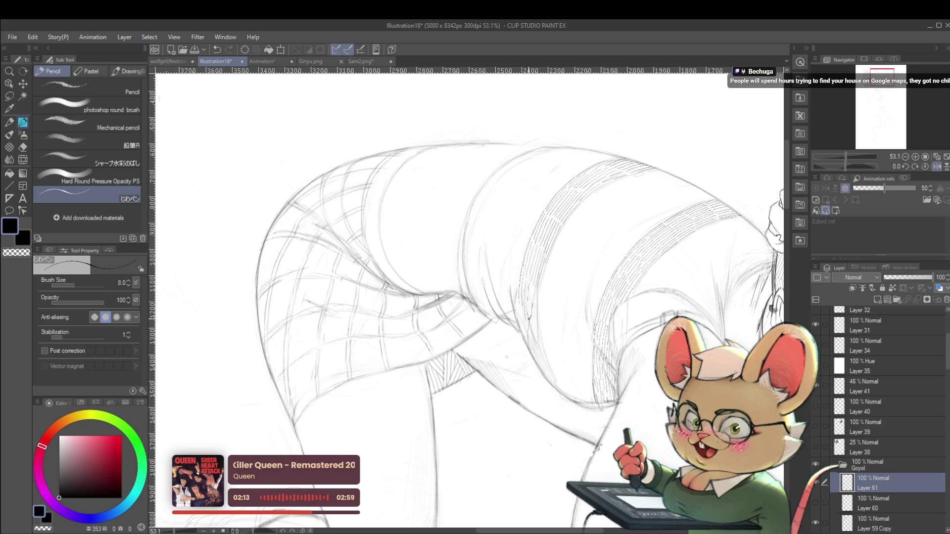
left_click_drag(534, 295, 537, 325)
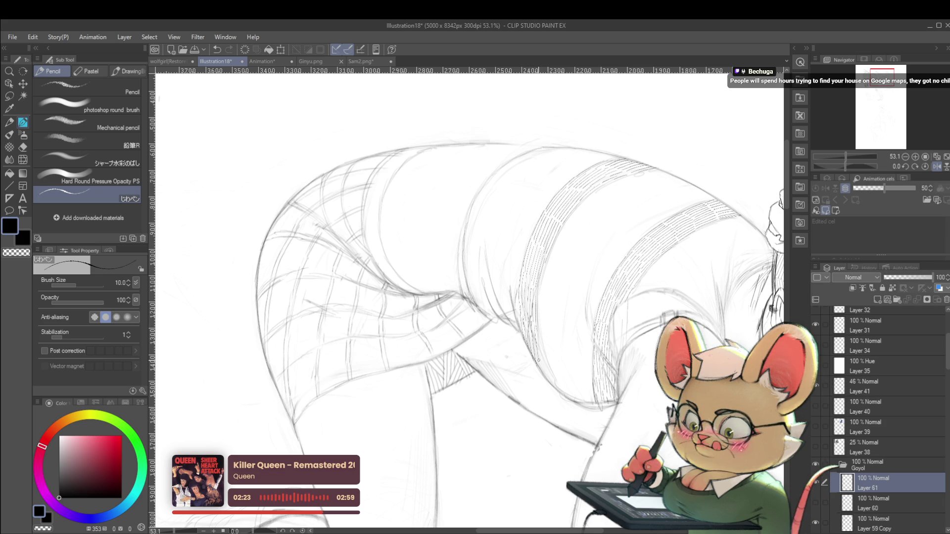
scroll(549, 275, "down", 5)
scroll(550, 274, "down", 1)
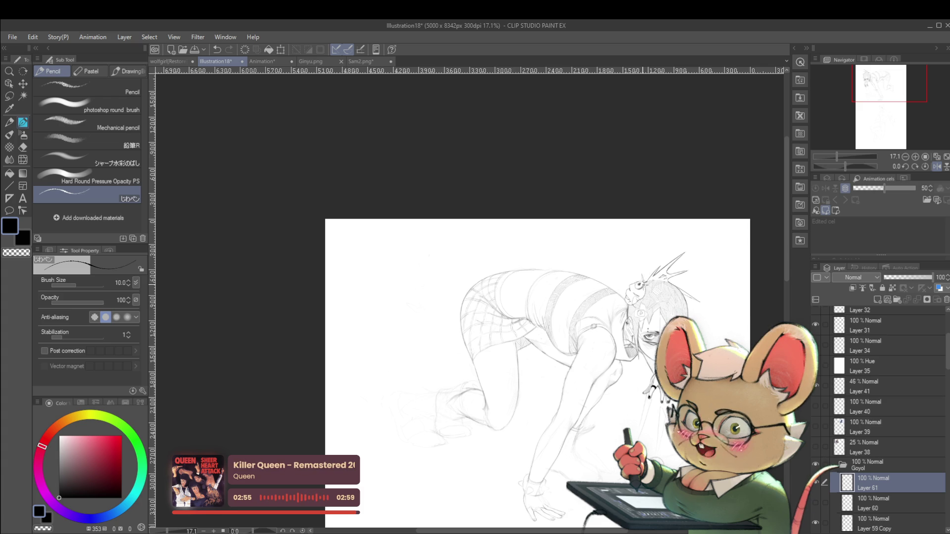
key("ctrl+minus")
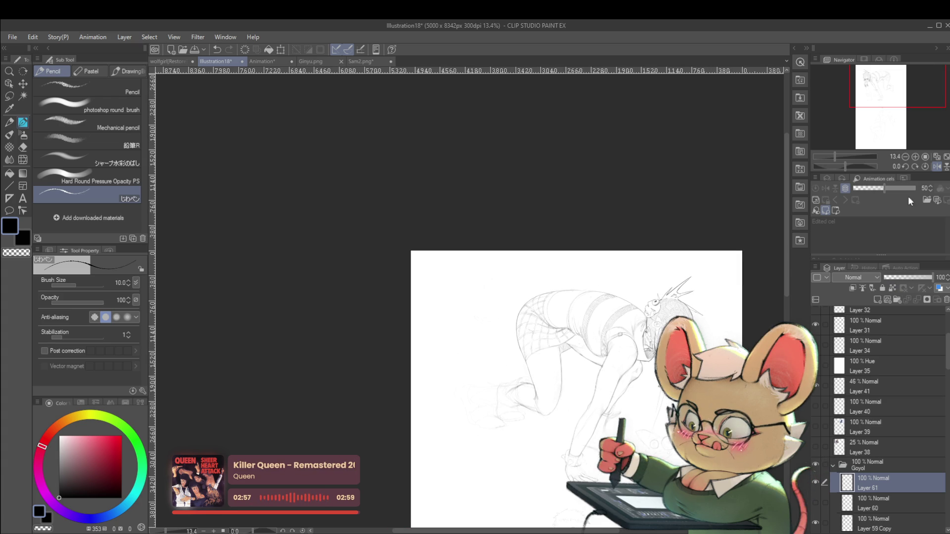
key("h")
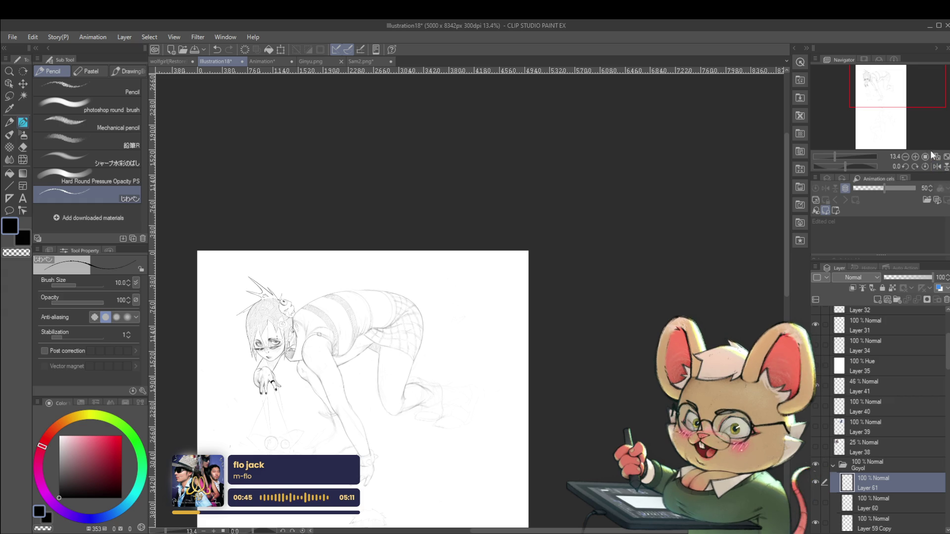
left_click(936, 167)
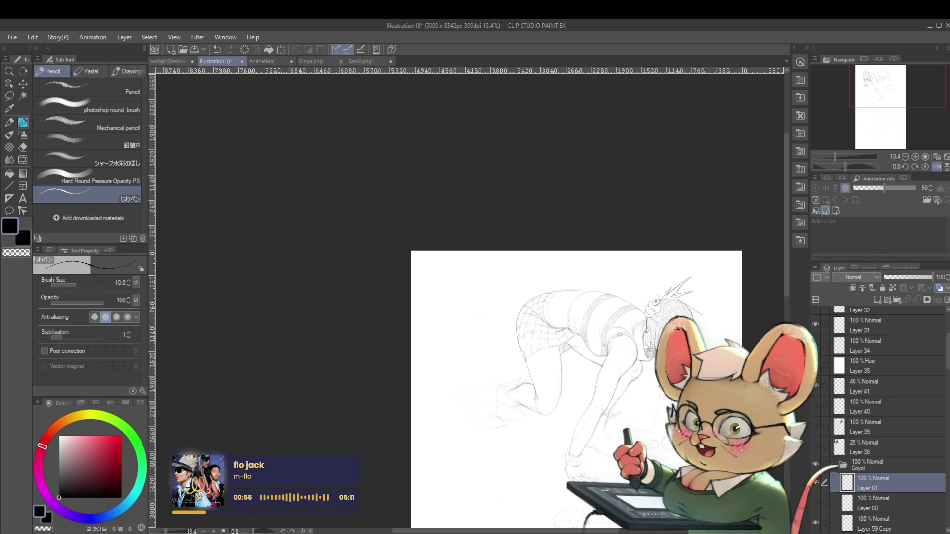
scroll(623, 290, "up", 3)
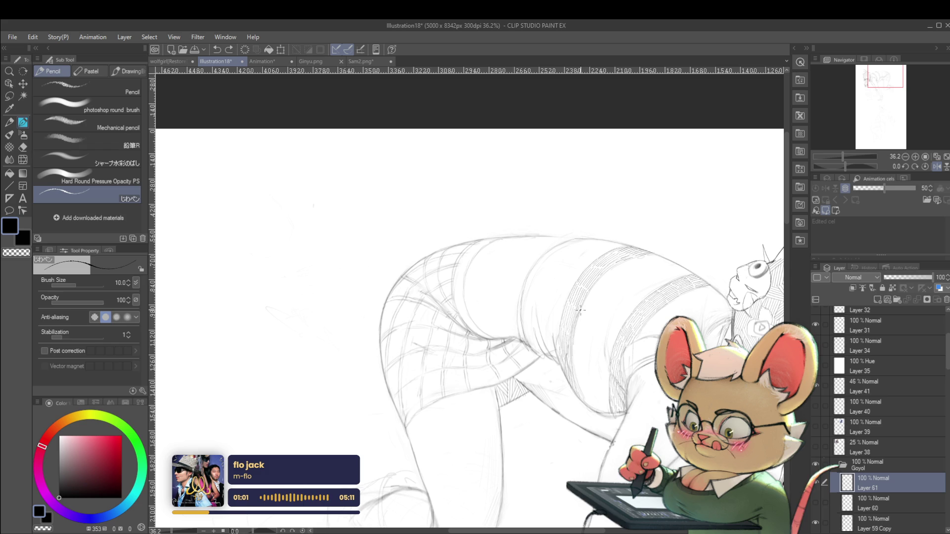
Flip the view back to normal, then mirror it again to check the pose
scroll(582, 306, "down", 2)
scroll(564, 269, "down", 1)
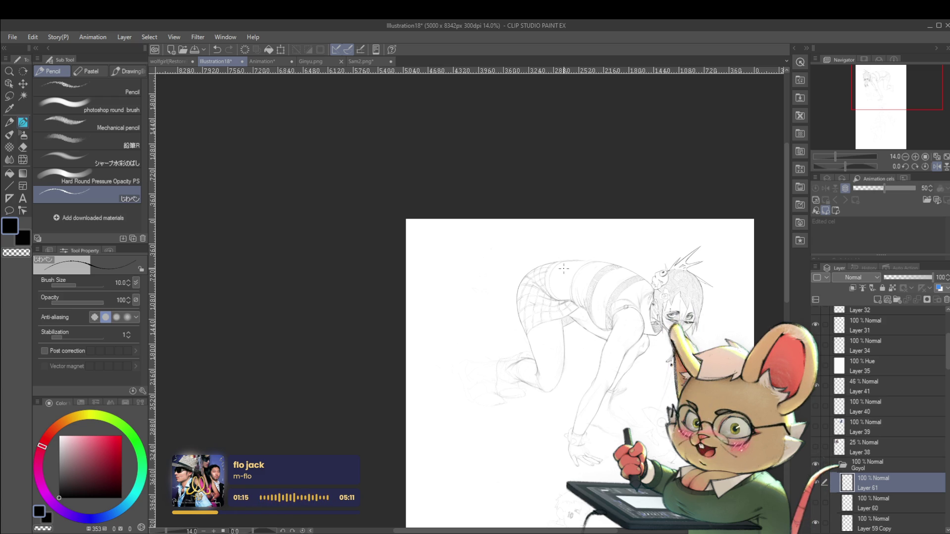
left_click(937, 166)
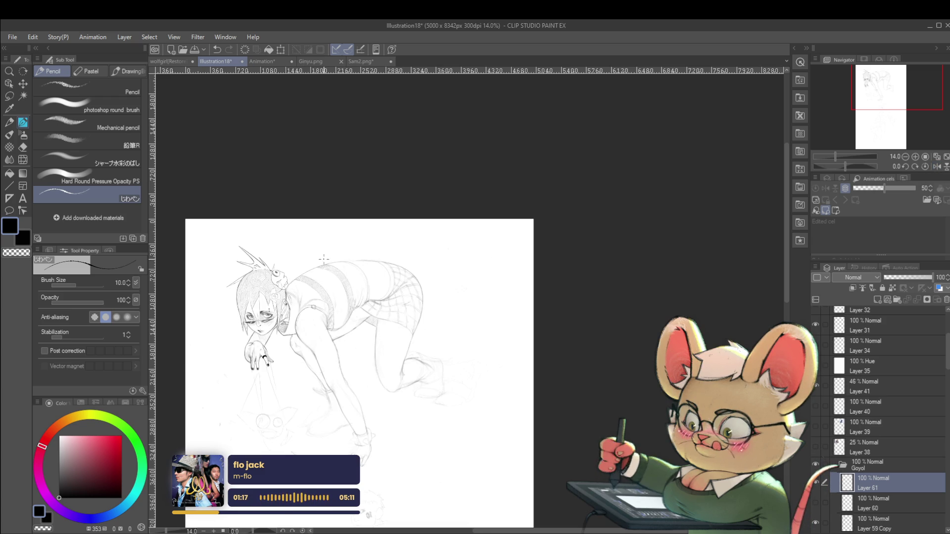
scroll(341, 260, "up", 3)
scroll(341, 260, "up", 2)
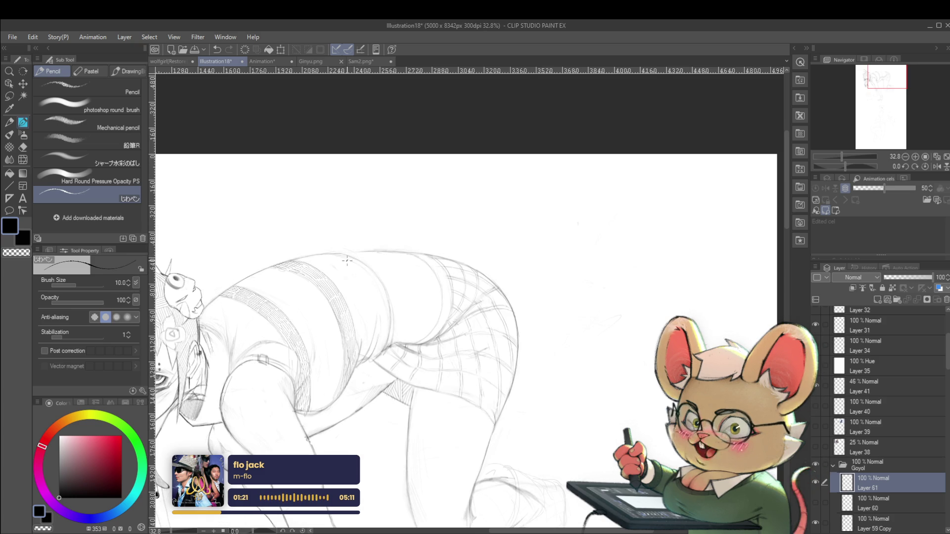
left_click(936, 166)
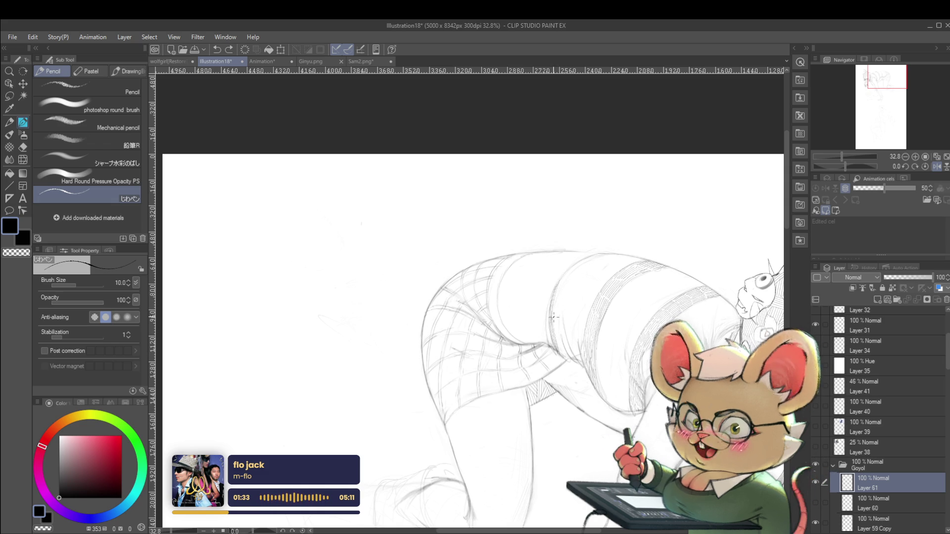
left_click(563, 287)
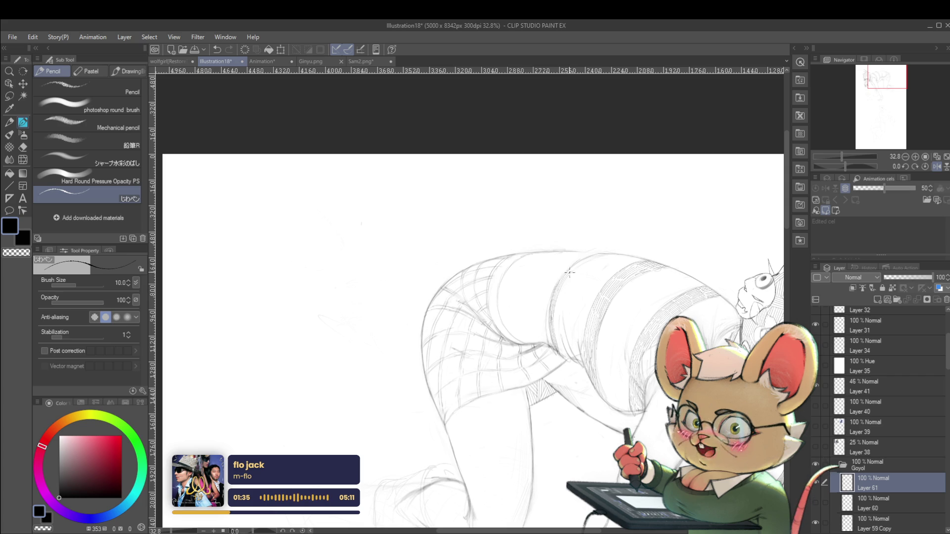
scroll(593, 259, "down", 6)
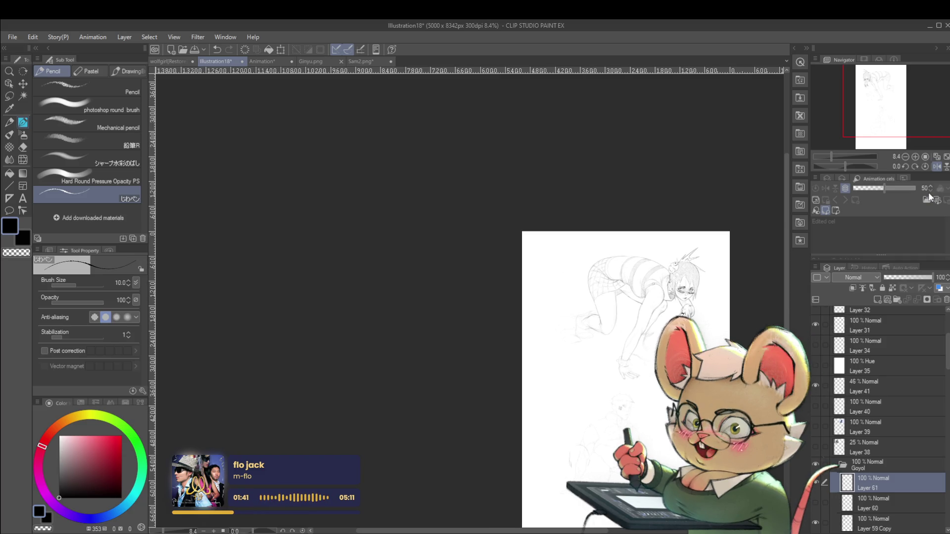
Toggle the mirrored view again with Navigator and H, recentring on the girl's body
left_click(937, 168)
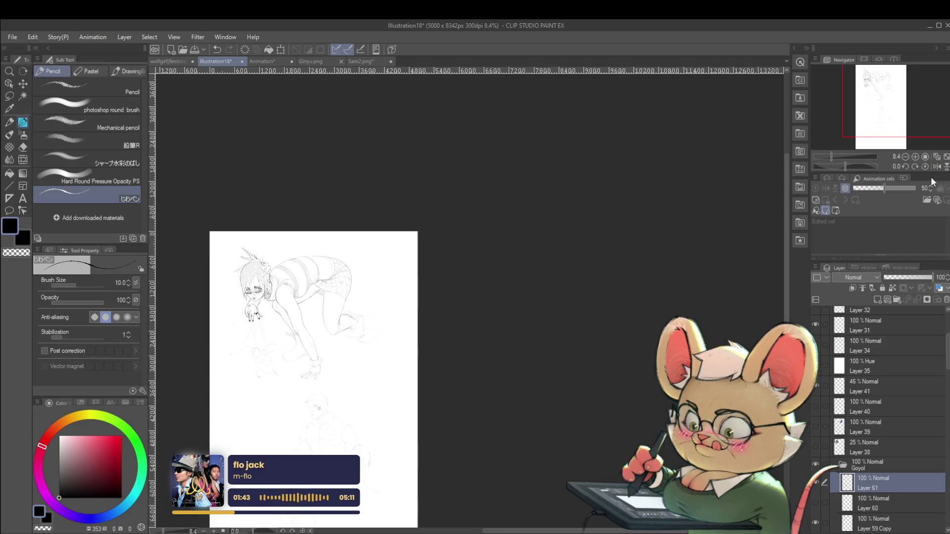
scroll(314, 223, "up", 3)
scroll(336, 264, "up", 3)
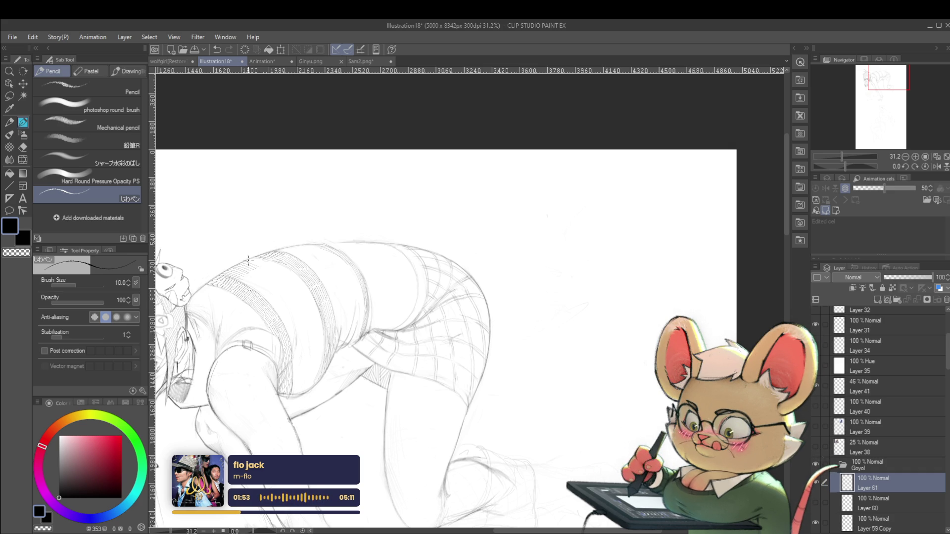
scroll(263, 258, "down", 4)
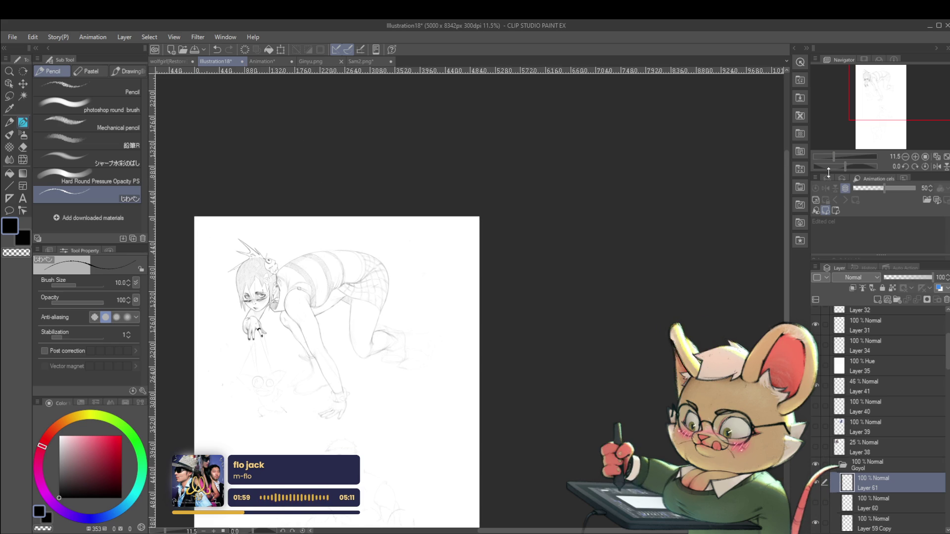
left_click_drag(592, 340, 621, 329)
key("h")
scroll(584, 267, "up", 2)
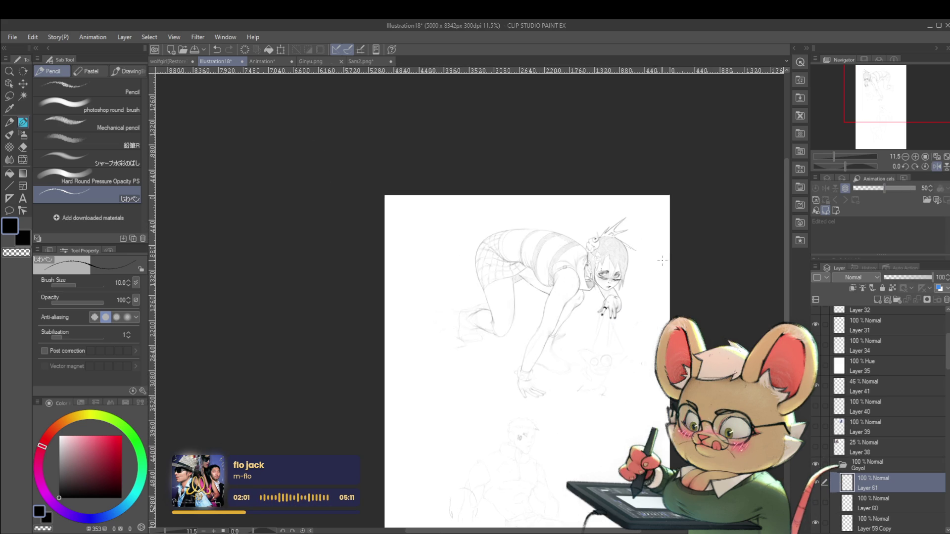
scroll(542, 214, "up", 2)
left_click_drag(542, 214, 522, 241)
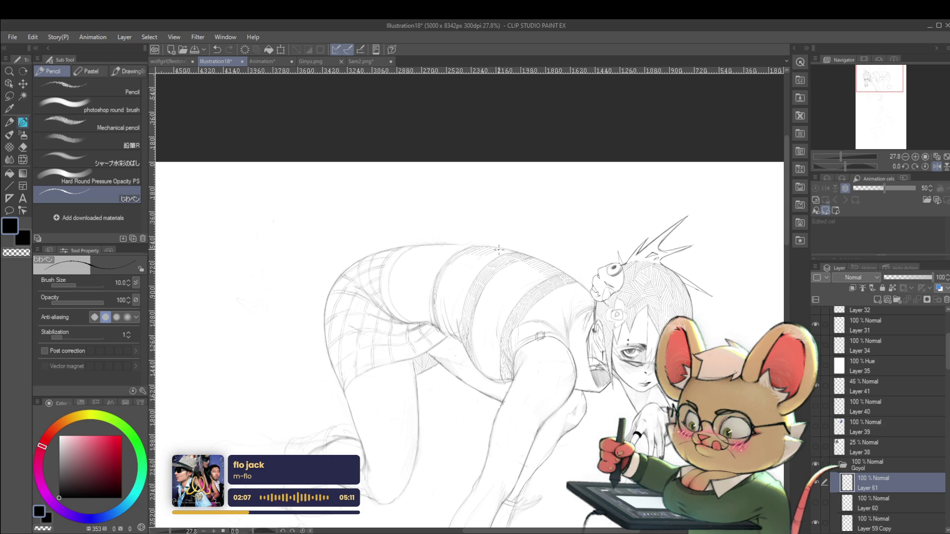
Compare orientations by flipping the view back to normal and mirroring it again
scroll(512, 250, "down", 4)
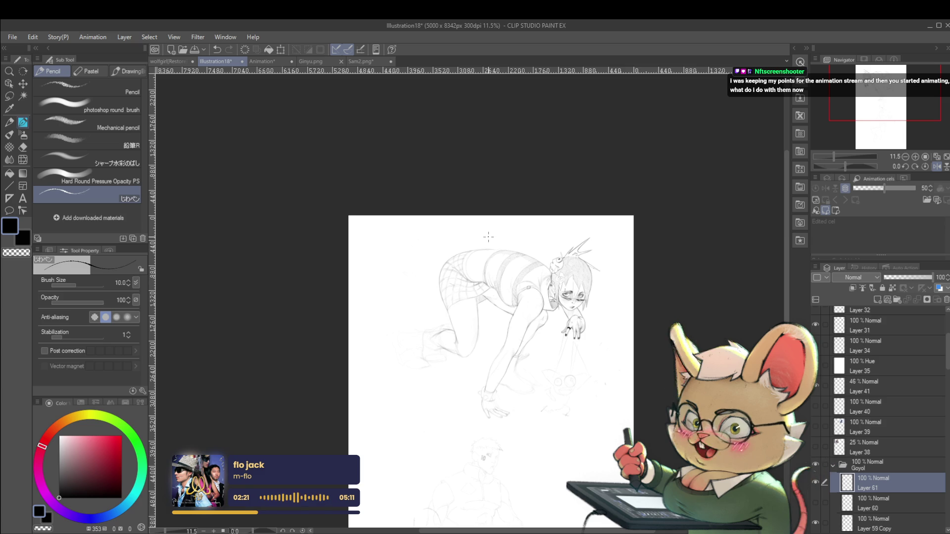
left_click(938, 167)
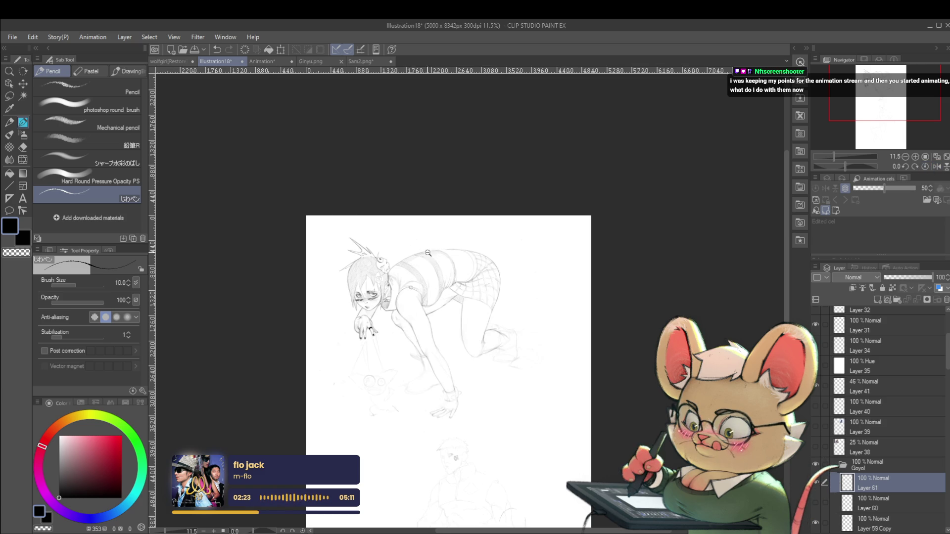
scroll(429, 244, "up", 4)
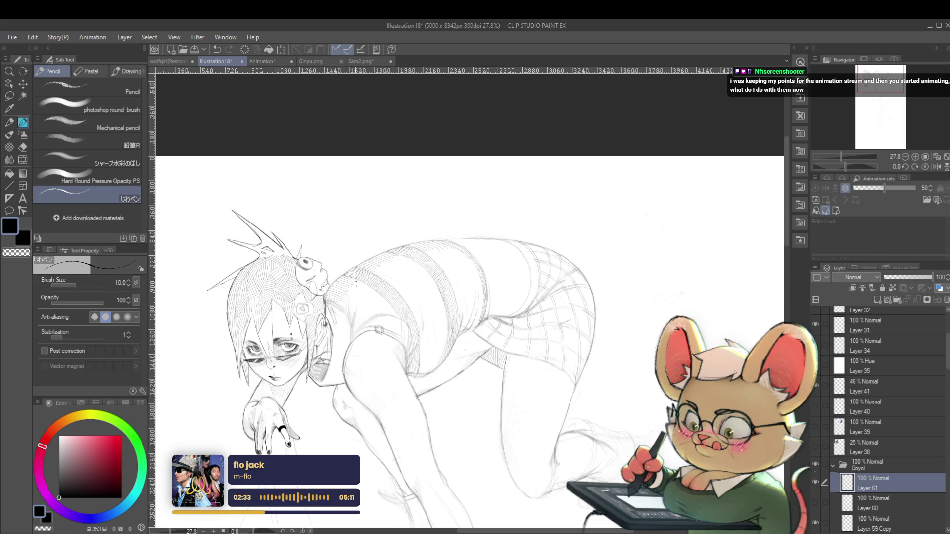
scroll(355, 283, "down", 5)
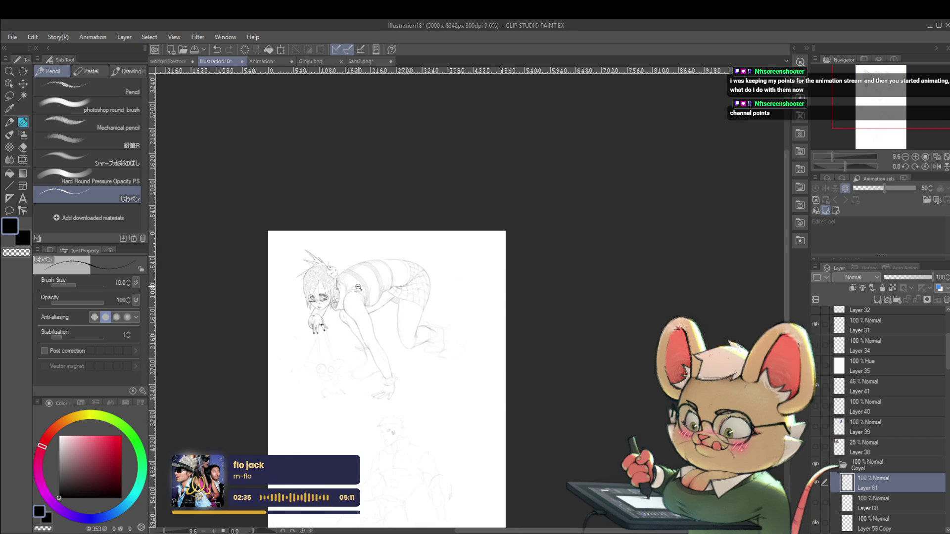
scroll(364, 281, "up", 2)
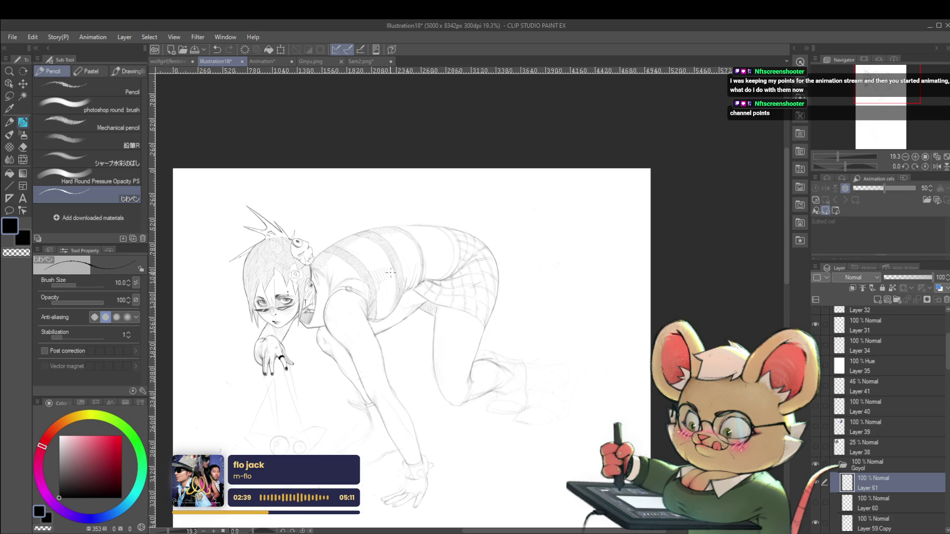
scroll(383, 268, "down", 3)
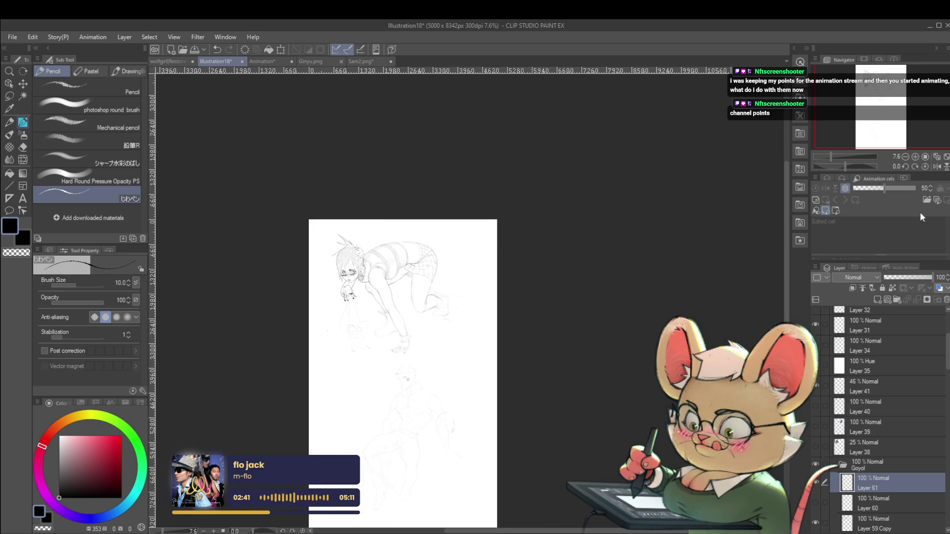
left_click(936, 166)
scroll(514, 294, "up", 4)
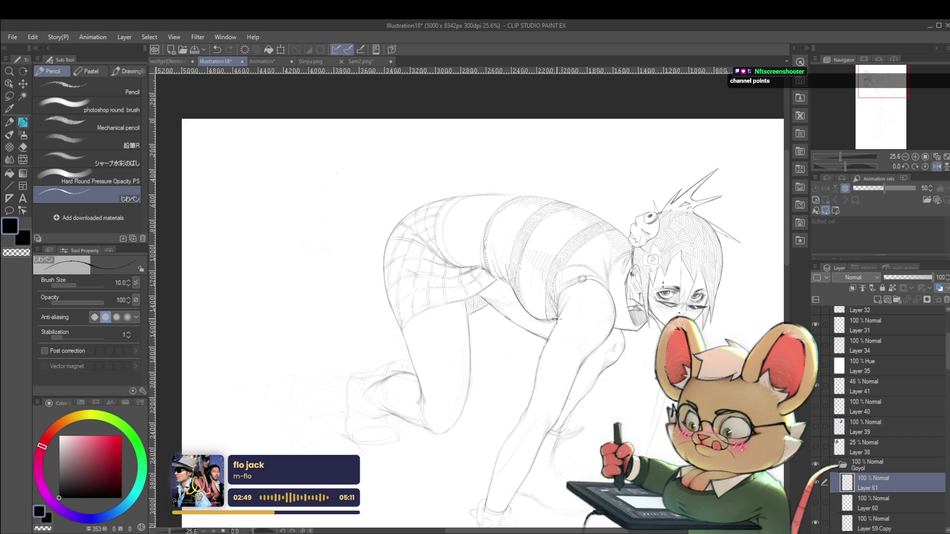
scroll(555, 312, "down", 3)
left_click_drag(675, 206, 686, 214)
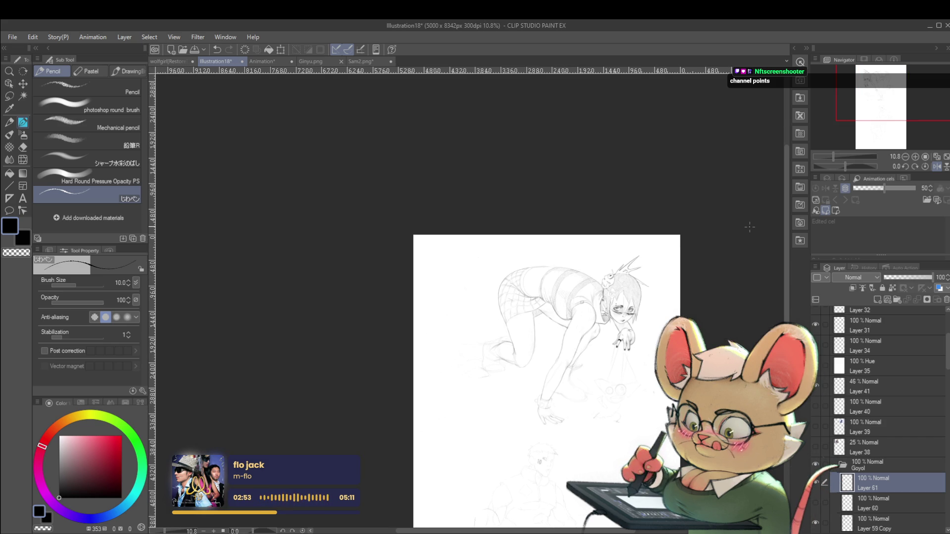
Return to the unmirrored view on the head and torso and raise pencil size to 12
left_click(937, 166)
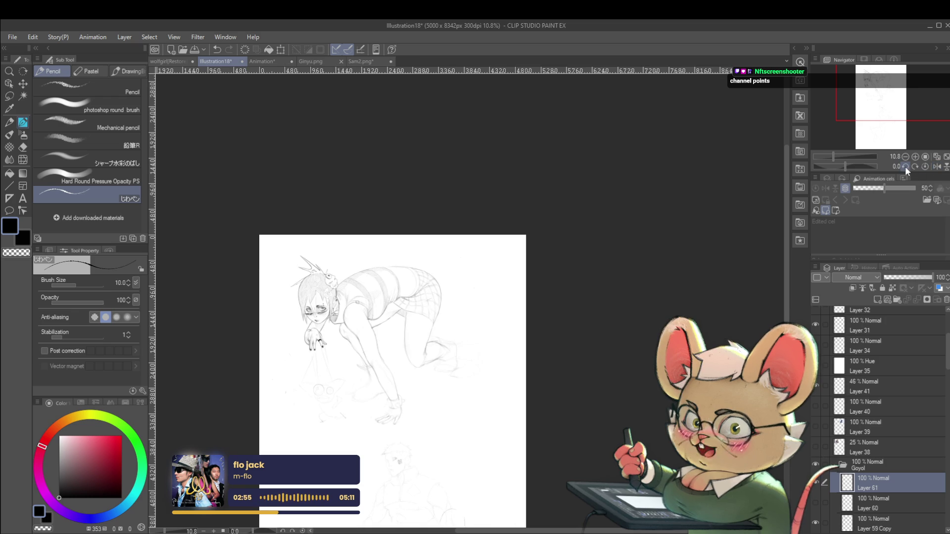
left_click_drag(334, 335, 499, 270)
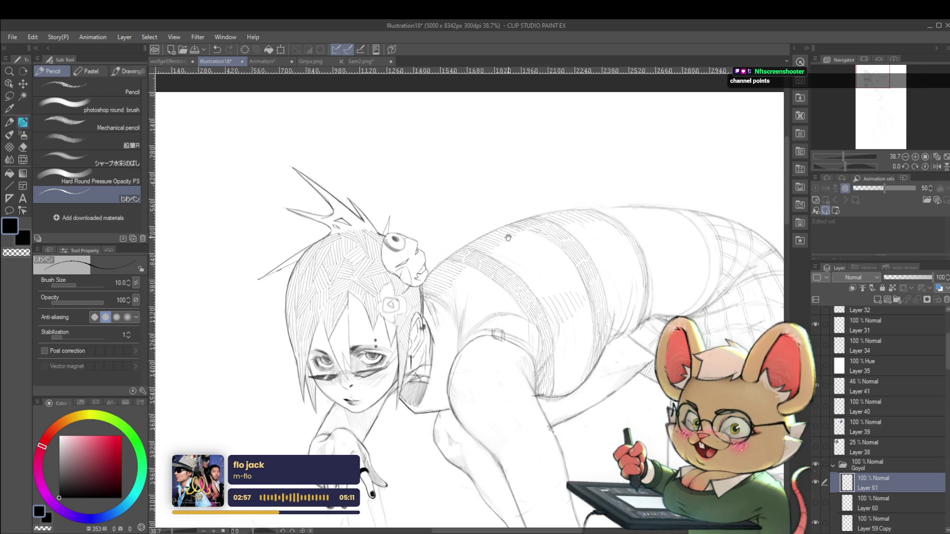
scroll(499, 270, "up", 5)
key("bracketright")
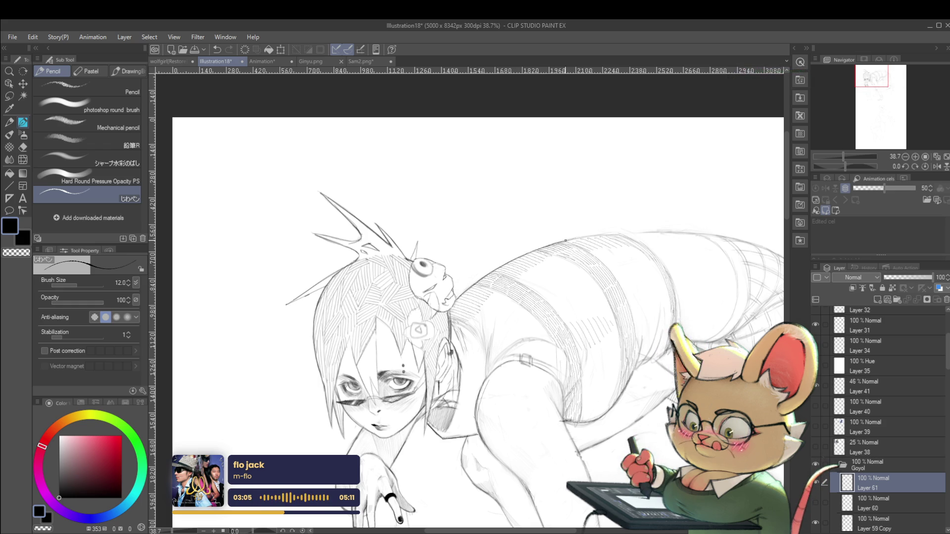
scroll(598, 246, "down", 3)
scroll(623, 250, "down", 2)
scroll(660, 252, "down", 1)
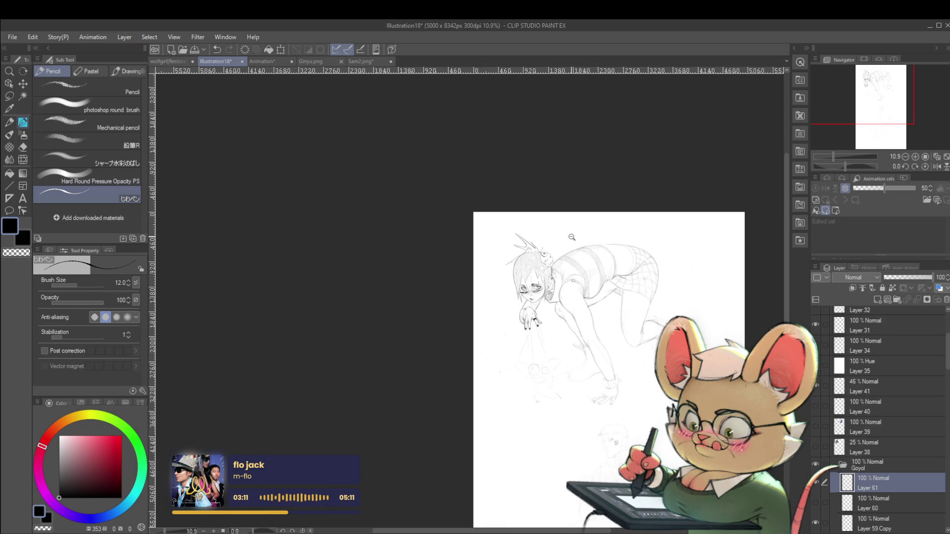
scroll(572, 237, "up", 2)
scroll(571, 238, "up", 2)
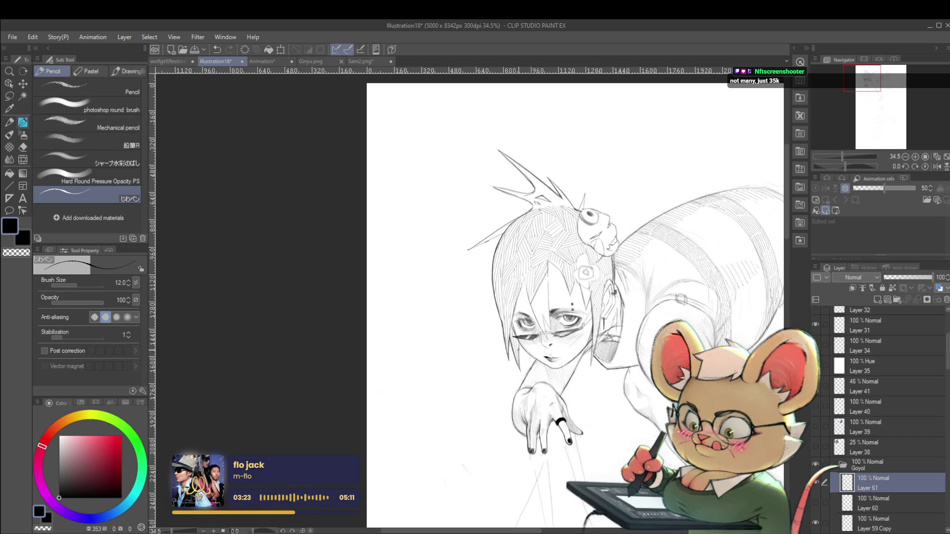
scroll(523, 320, "down", 2)
scroll(523, 320, "down", 1)
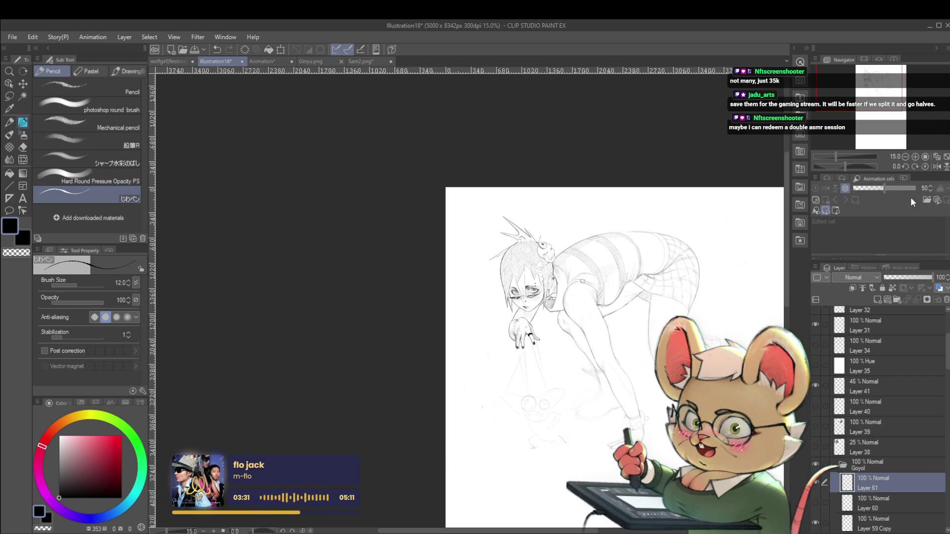
left_click(936, 167)
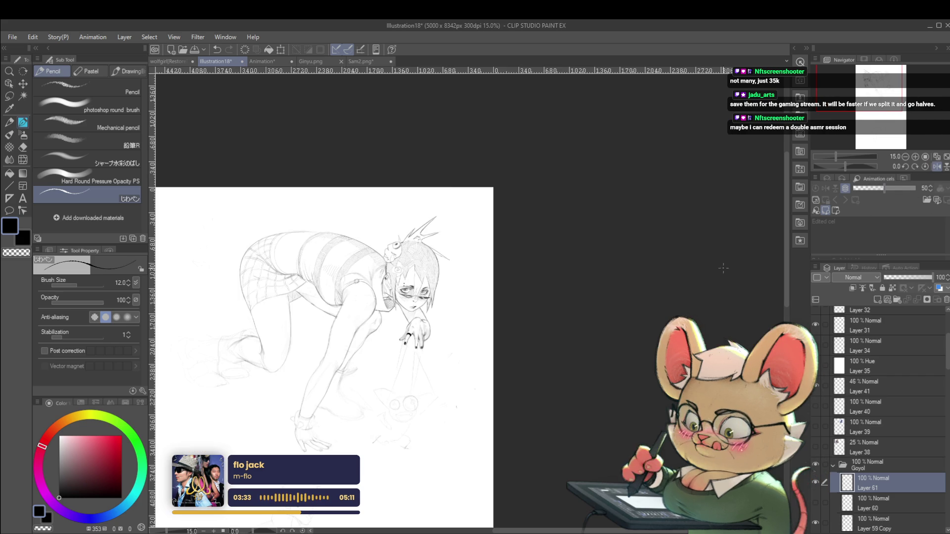
mouse_move(597, 329)
left_mouse_down()
mouse_move(654, 296)
mouse_move(644, 279)
left_mouse_up()
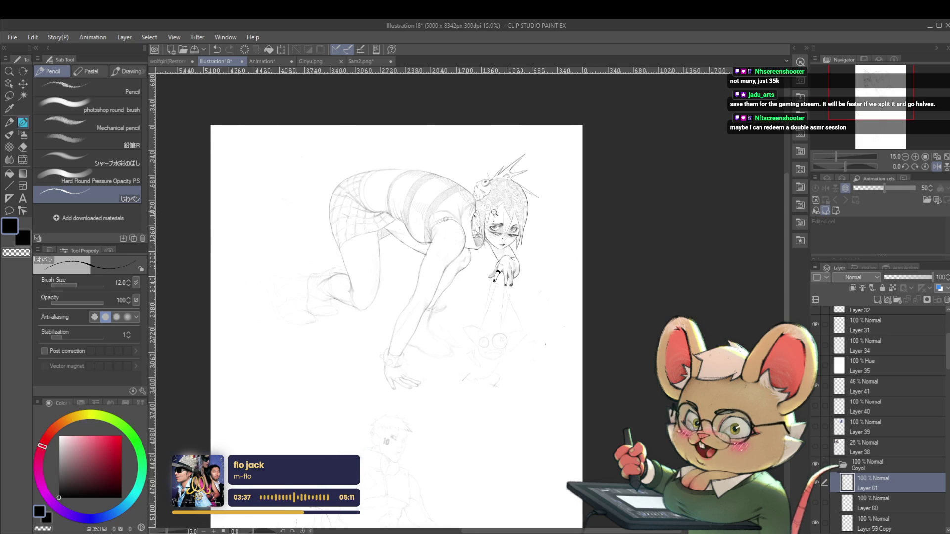
scroll(489, 211, "up", 3)
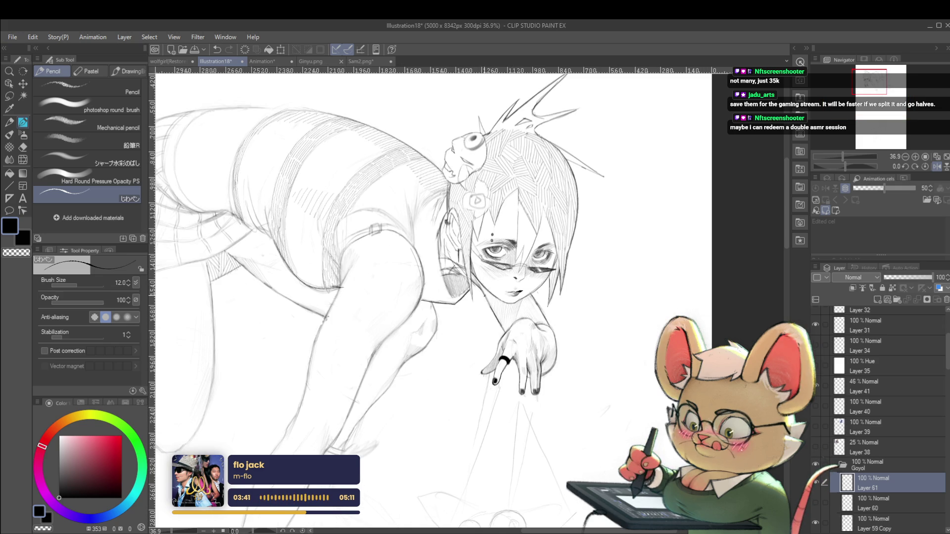
scroll(454, 251, "down", 3)
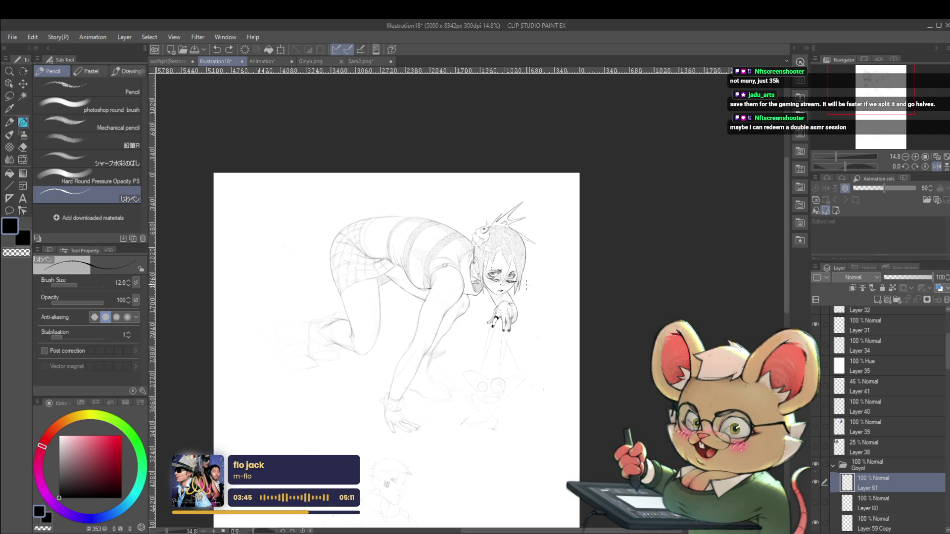
scroll(498, 313, "up", 3)
scroll(489, 317, "up", 1)
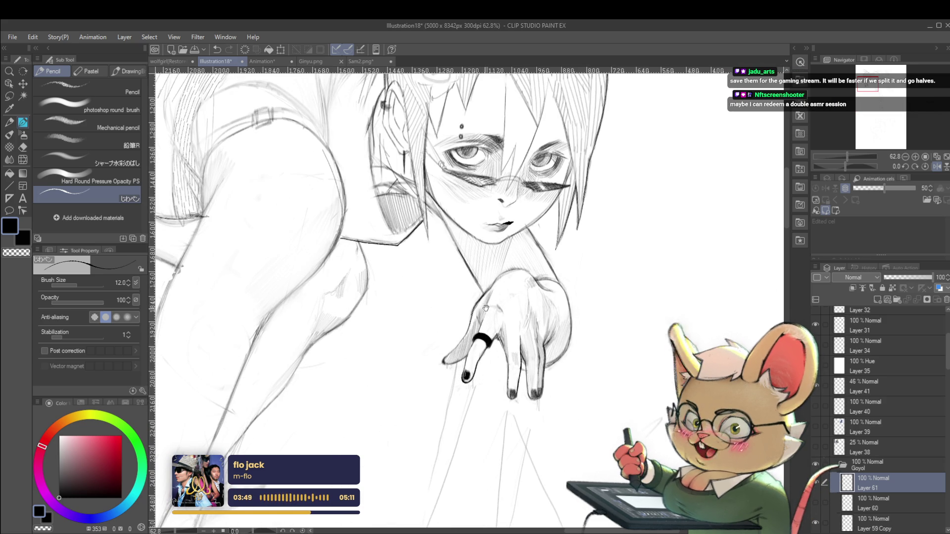
left_click_drag(451, 368, 491, 327)
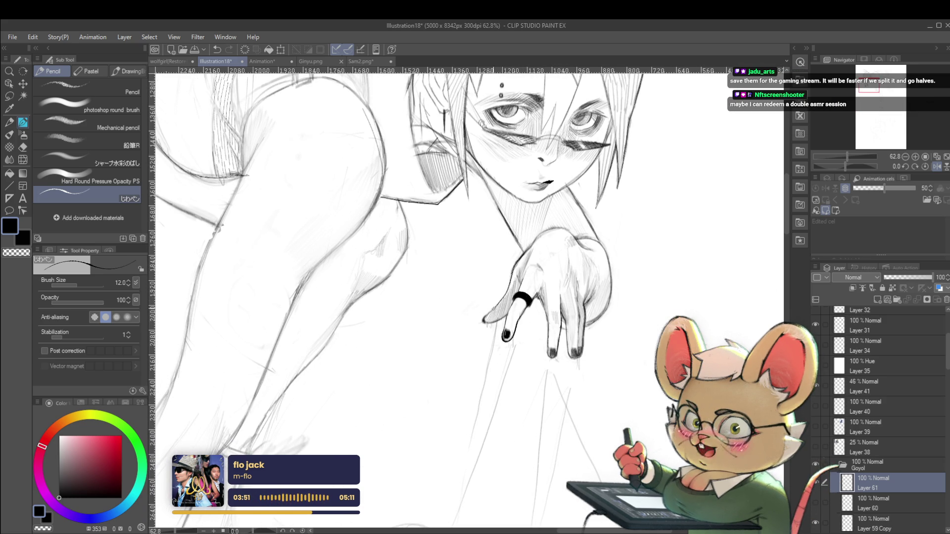
scroll(490, 313, "down", 3)
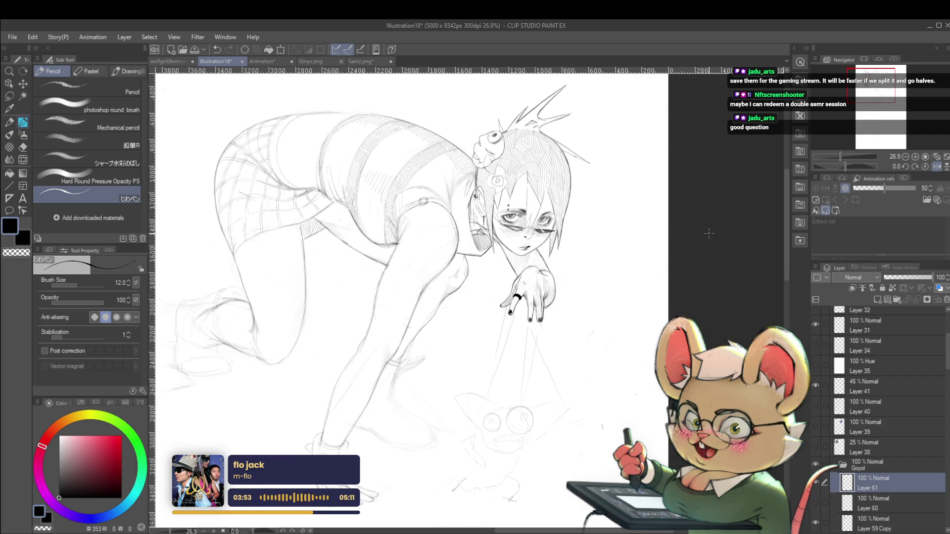
left_click(936, 168)
left_click_drag(784, 247, 697, 250)
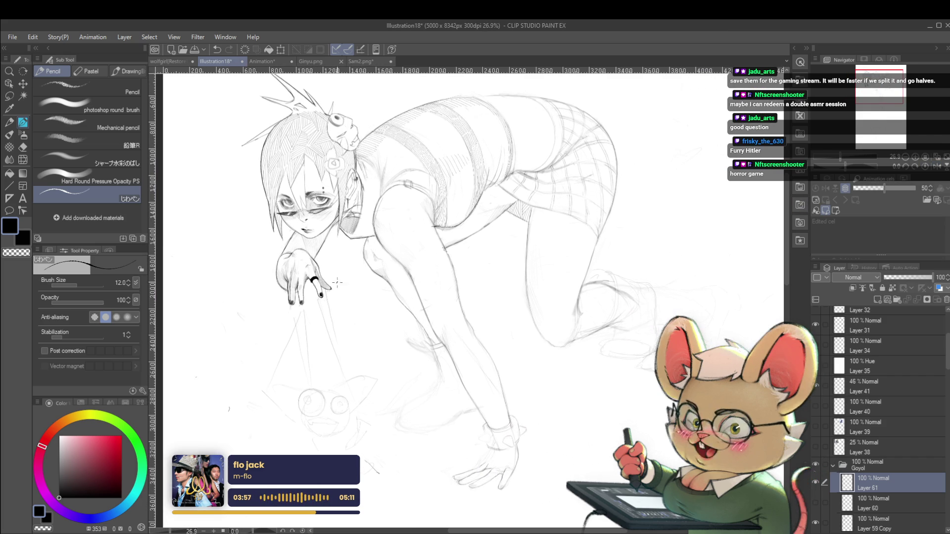
scroll(327, 295, "up", 2)
scroll(327, 295, "up", 2)
left_click_drag(327, 294, 305, 285)
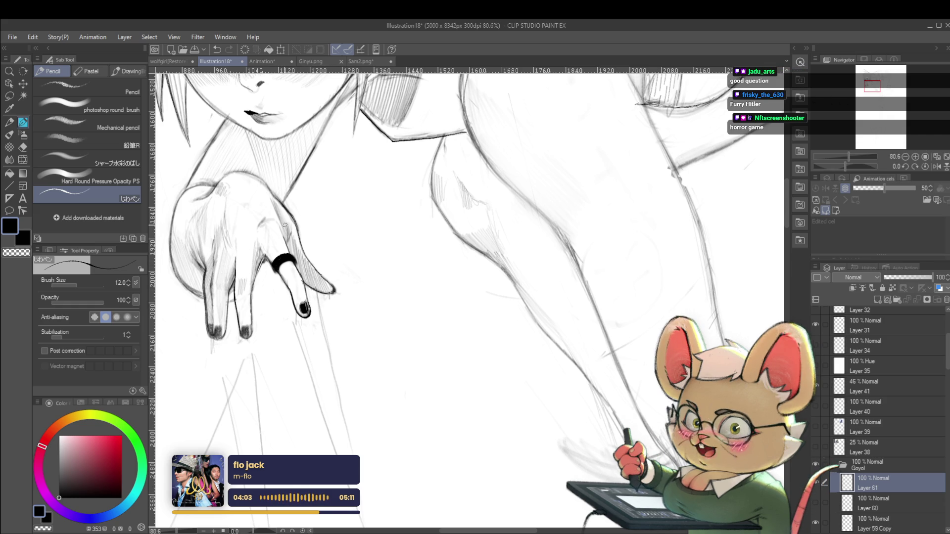
scroll(297, 237, "down", 3)
scroll(316, 245, "down", 2)
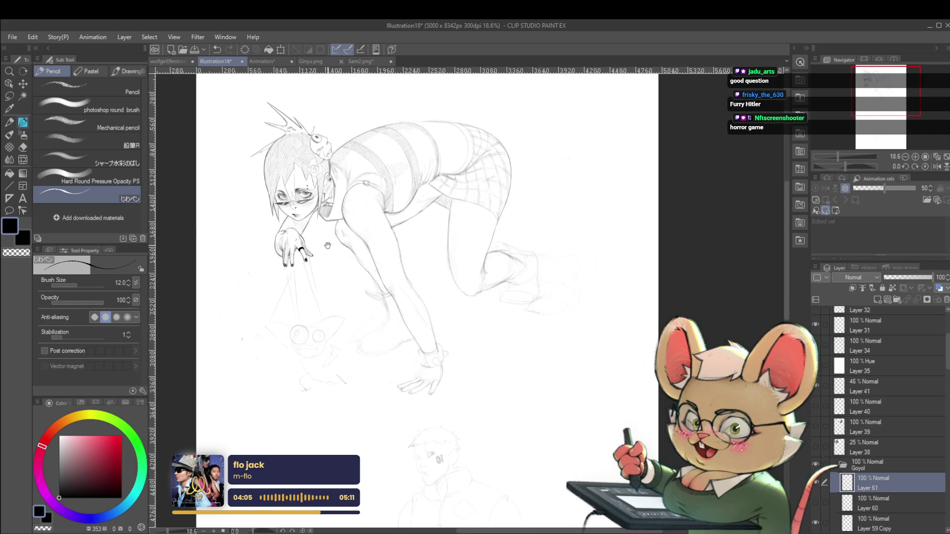
scroll(327, 251, "up", 2)
scroll(324, 260, "up", 2)
scroll(322, 267, "up", 1)
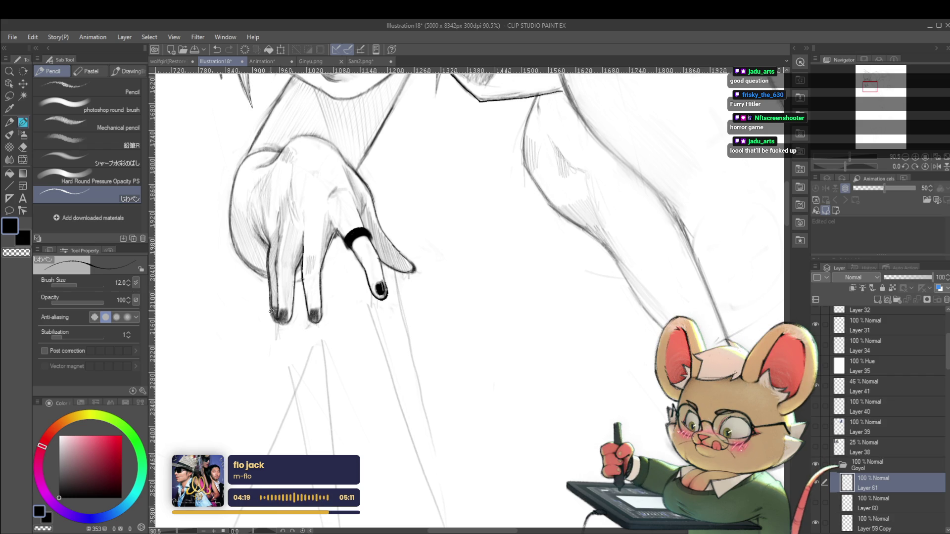
scroll(277, 321, "down", 5)
scroll(278, 321, "down", 3)
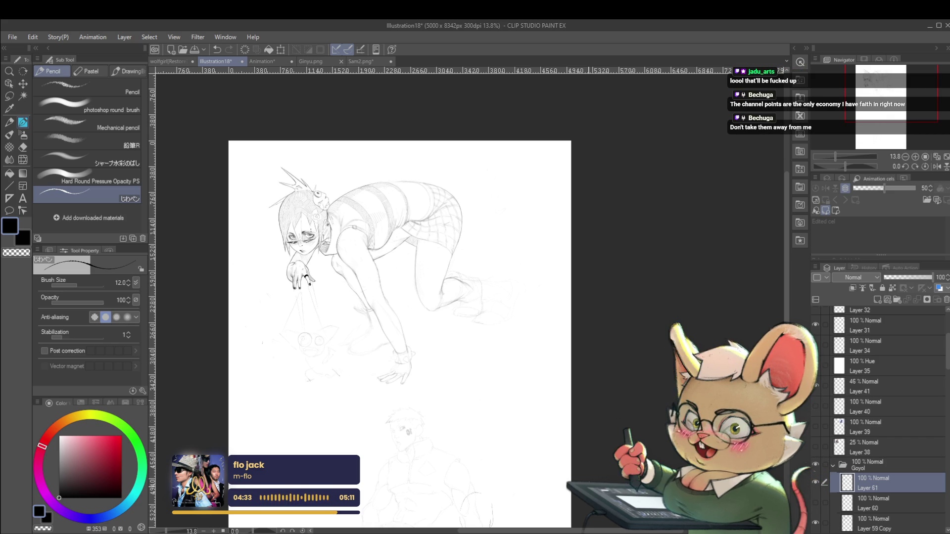
left_click(937, 167)
scroll(642, 266, "up", 3)
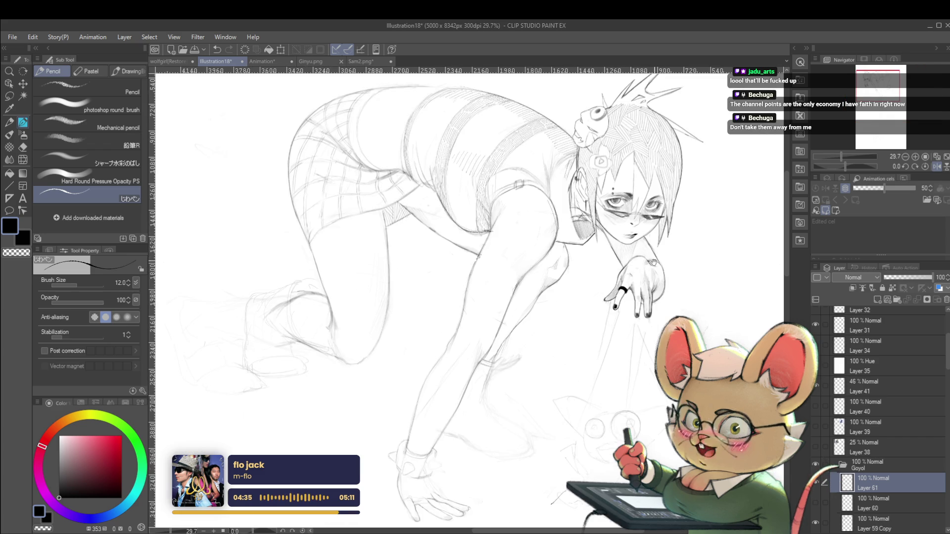
scroll(623, 283, "up", 3)
scroll(593, 307, "up", 3)
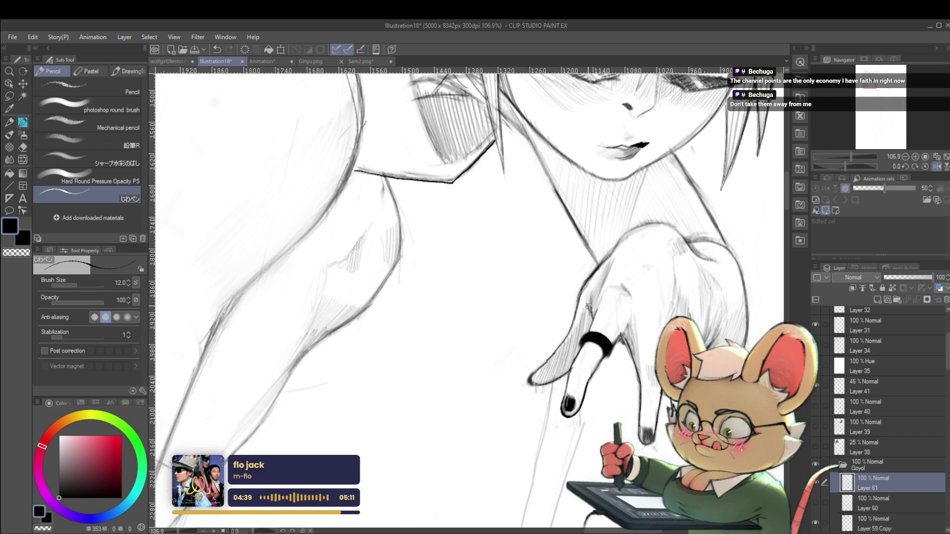
scroll(593, 317, "down", 3)
scroll(594, 297, "down", 3)
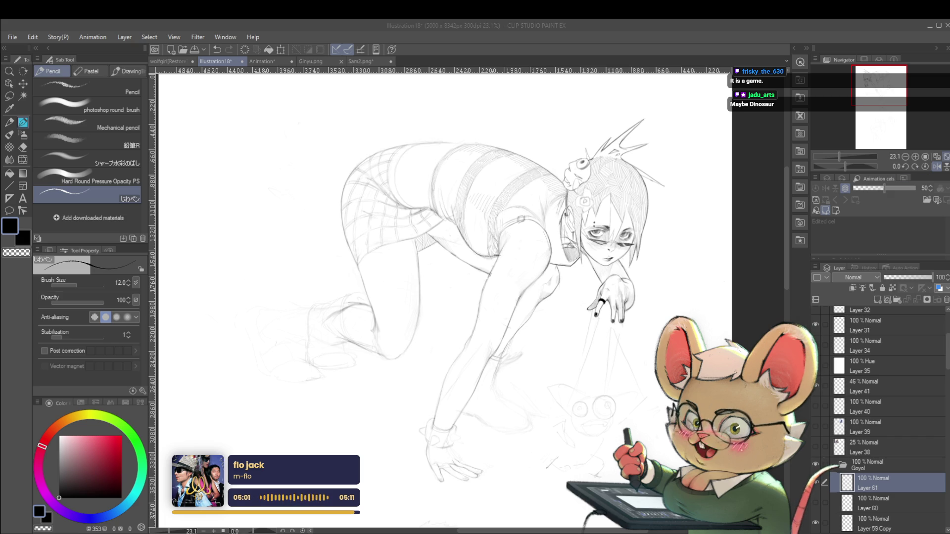
Mirror the view, flip it back, and mirror again while recentring and zooming on the figure
left_click(937, 166)
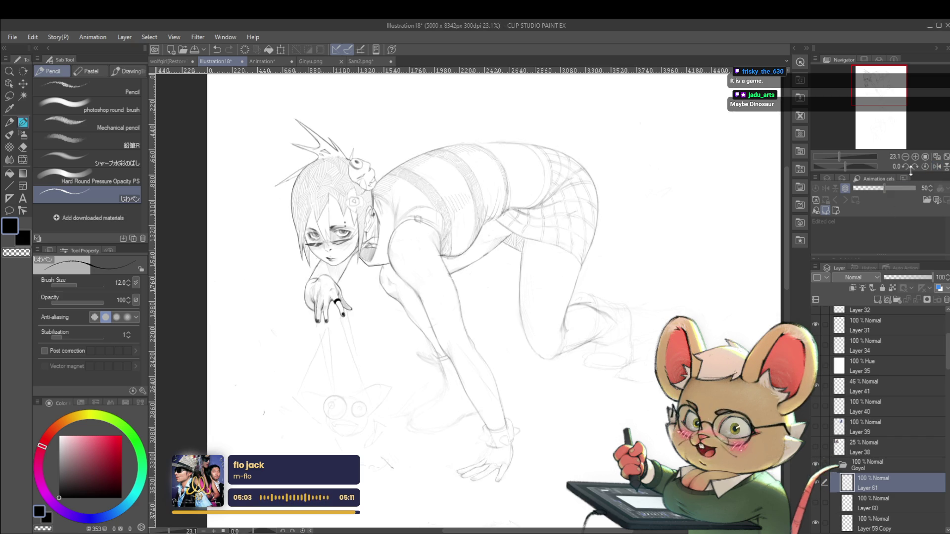
left_click_drag(538, 239, 681, 211)
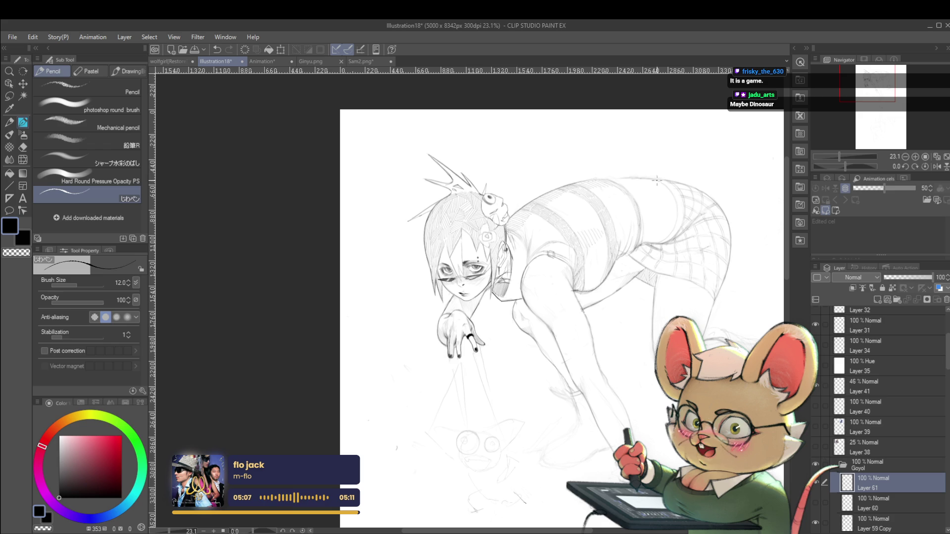
left_click_drag(665, 162, 611, 168)
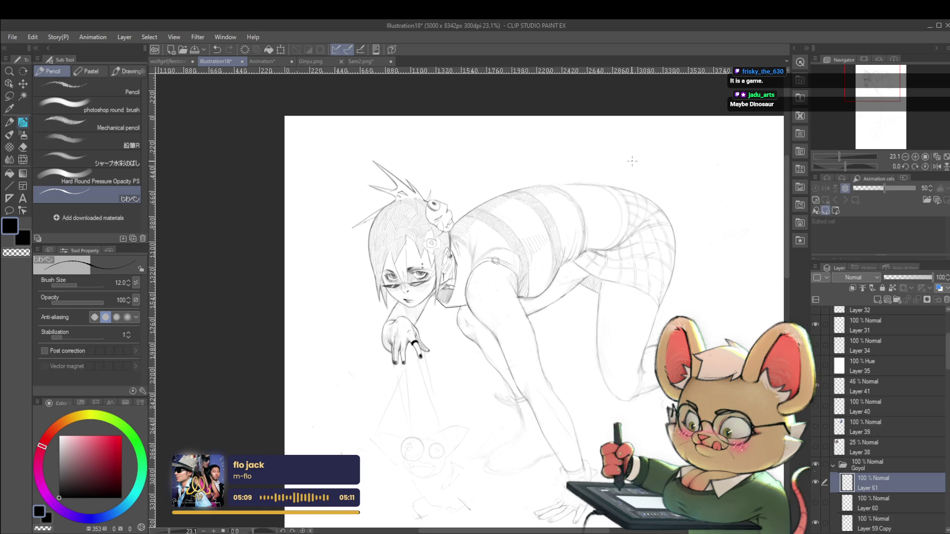
left_click(932, 165)
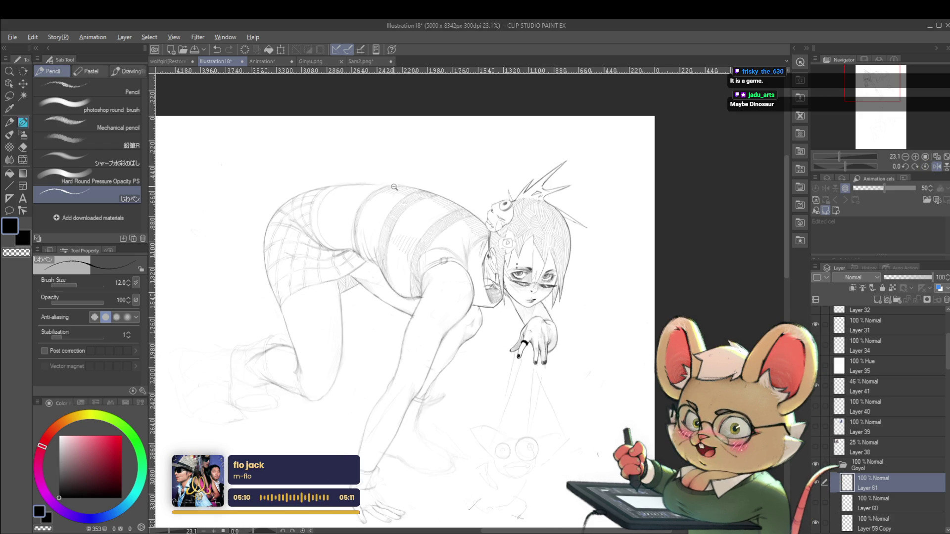
left_click(391, 187)
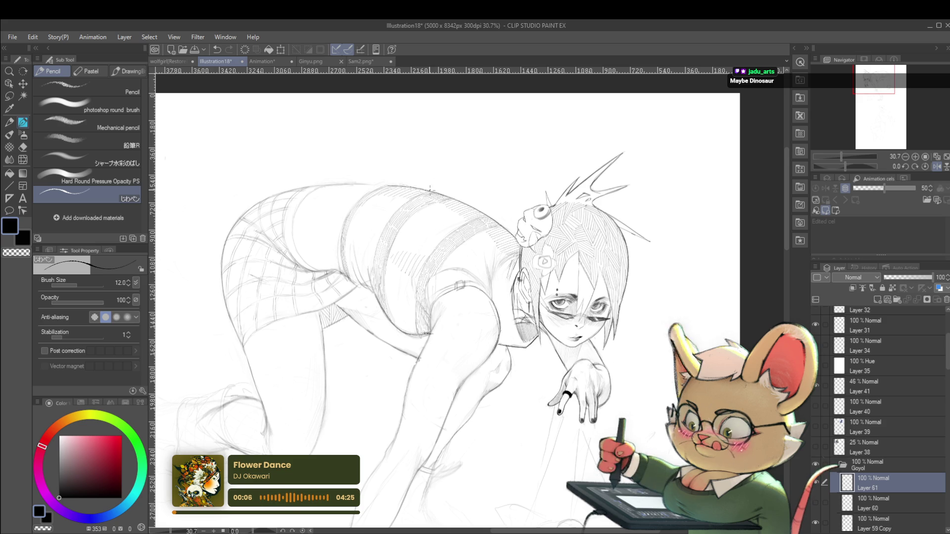
scroll(430, 189, "down", 2)
left_click(935, 166)
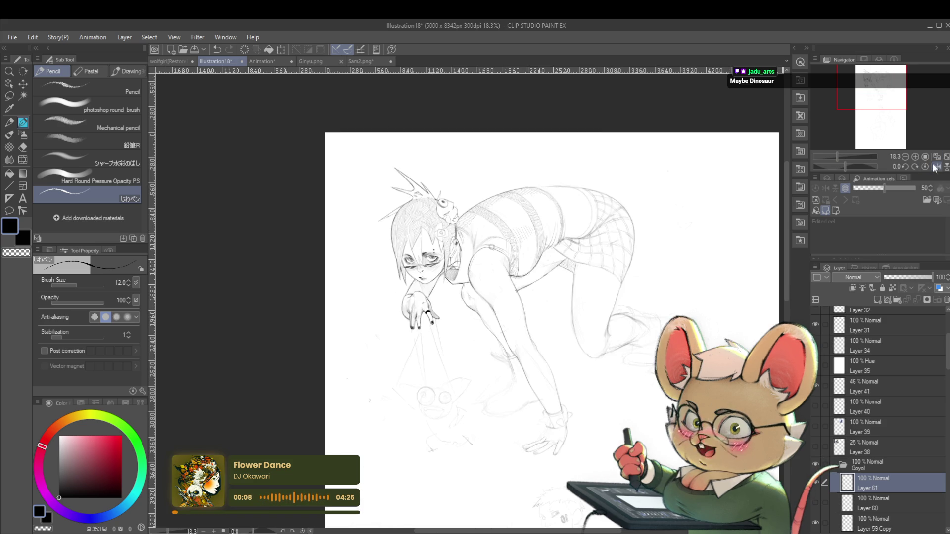
left_click(905, 168)
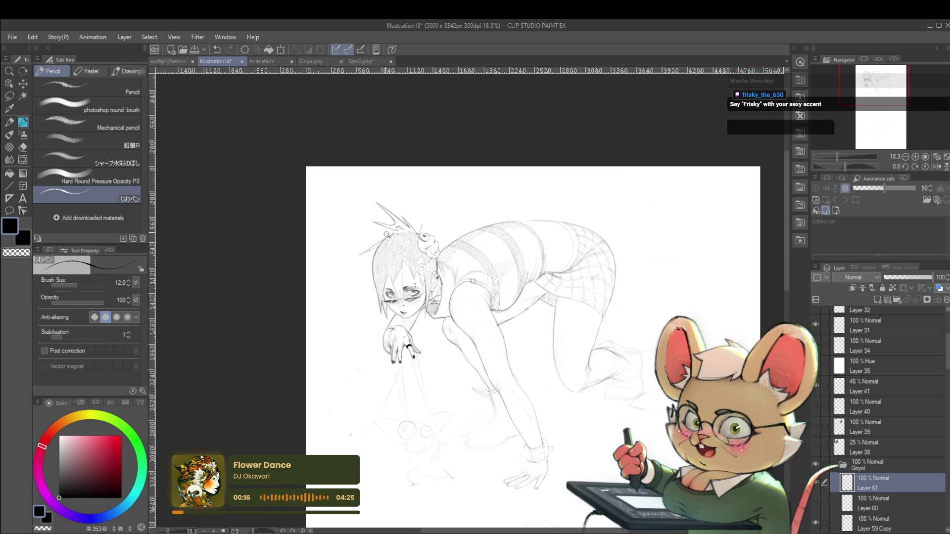
scroll(388, 239, "up", 3)
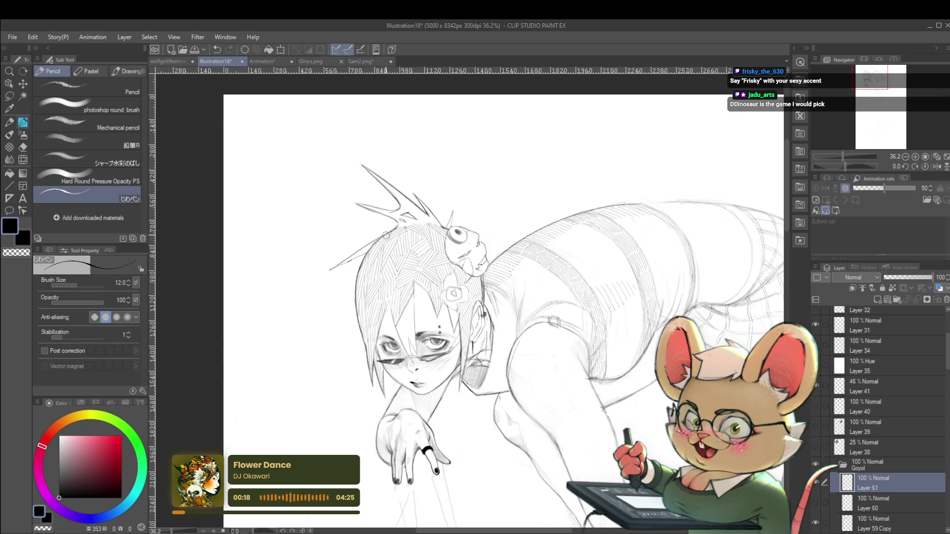
Check Layers 60 and 59 Copy, then go back to Layer 61 for drawing
left_click(875, 503)
left_click(876, 527)
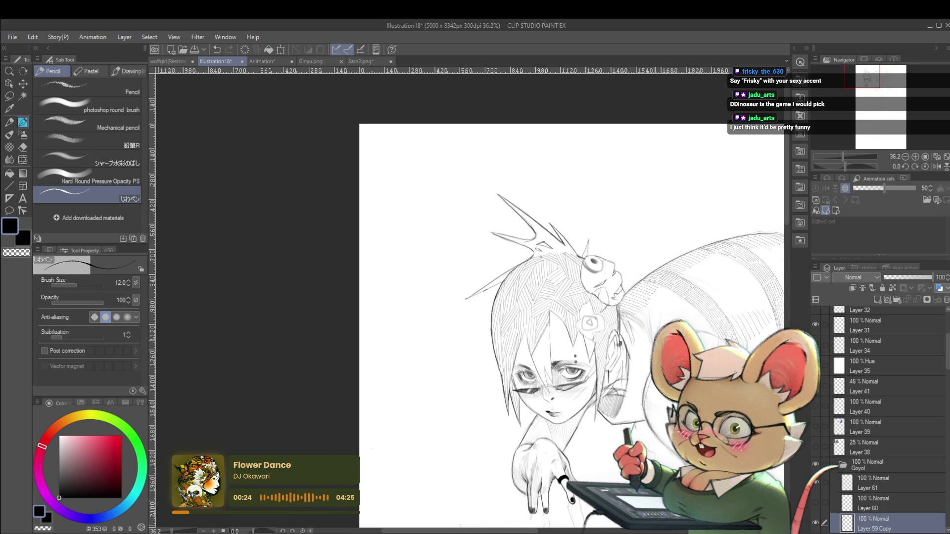
scroll(538, 244, "up", 2)
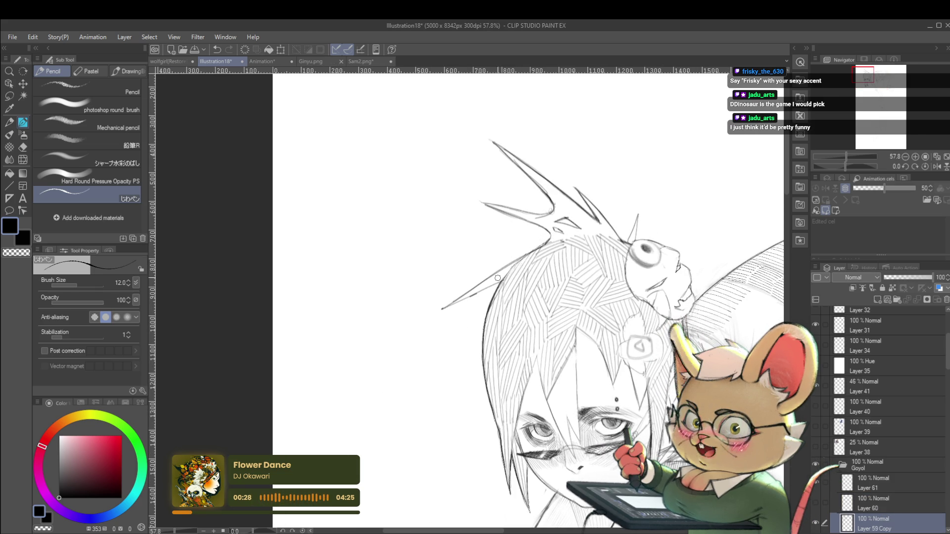
left_click(869, 480)
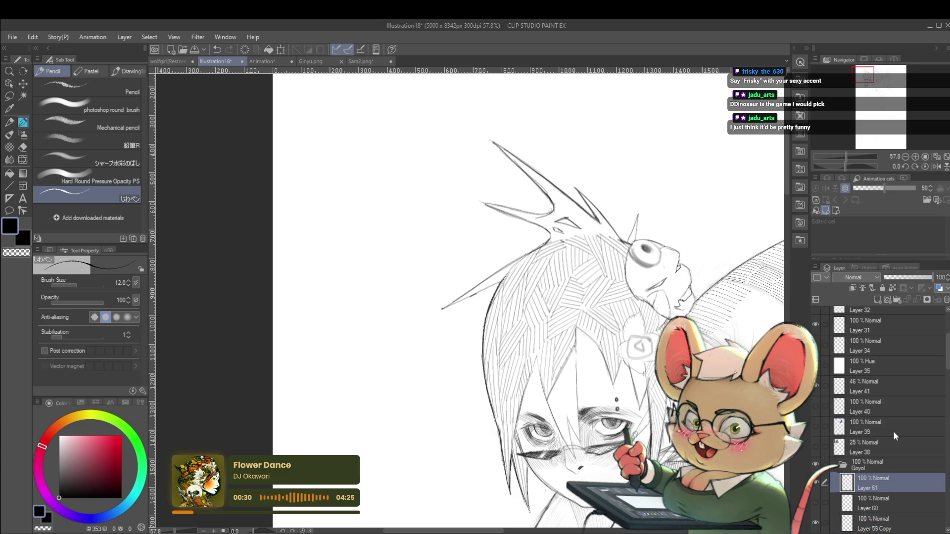
Hatch the hair on Layer 61, then zoom out to the whole illustration
scroll(586, 262, "left", 3)
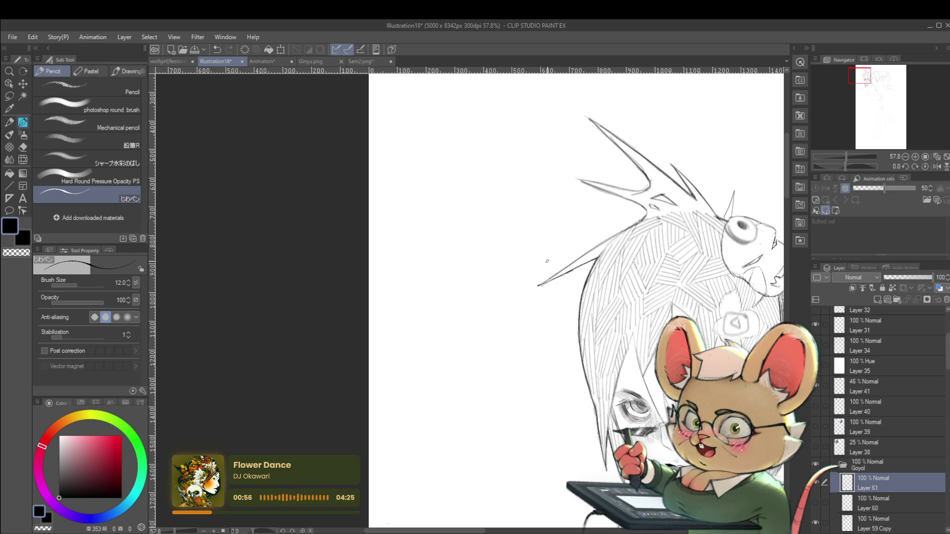
left_click_drag(547, 261, 528, 296)
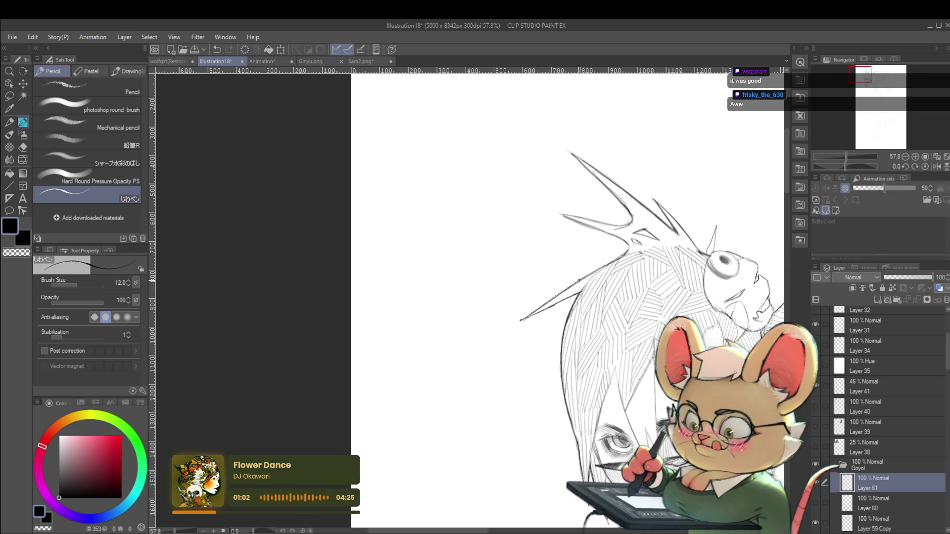
left_click_drag(622, 257, 595, 256)
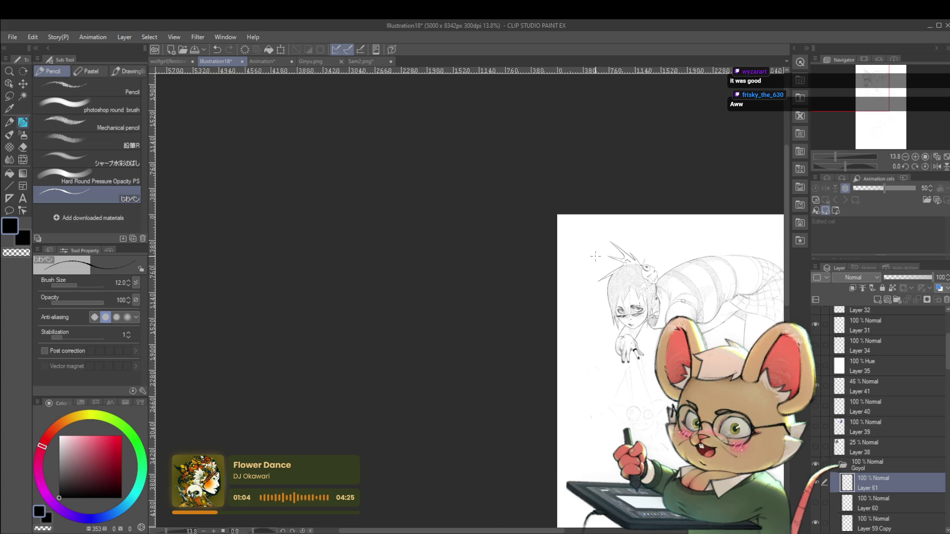
left_click(936, 166)
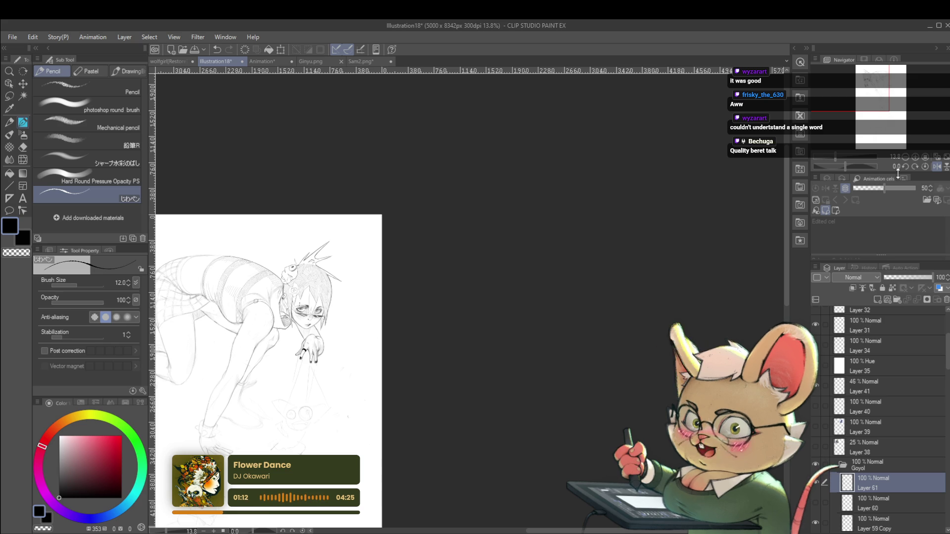
scroll(423, 292, "up", 6)
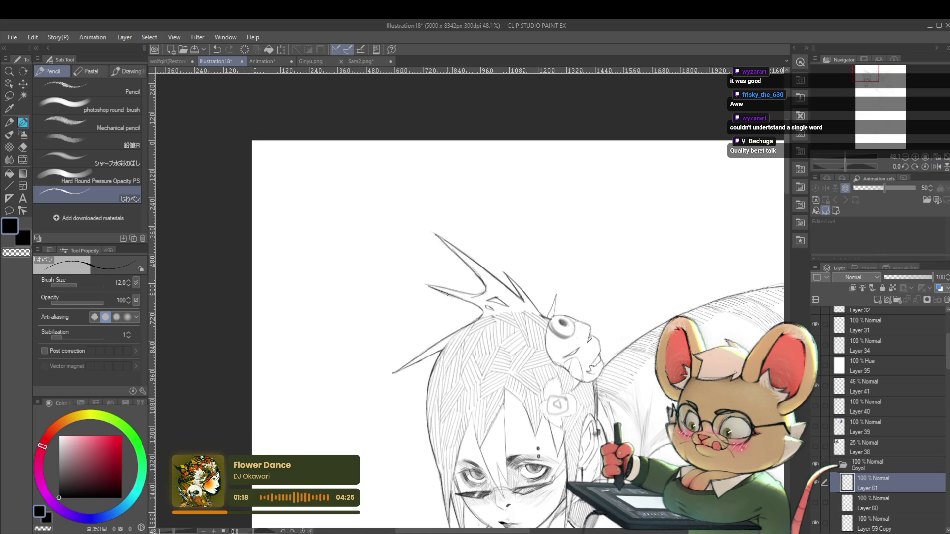
scroll(460, 298, "up", 4)
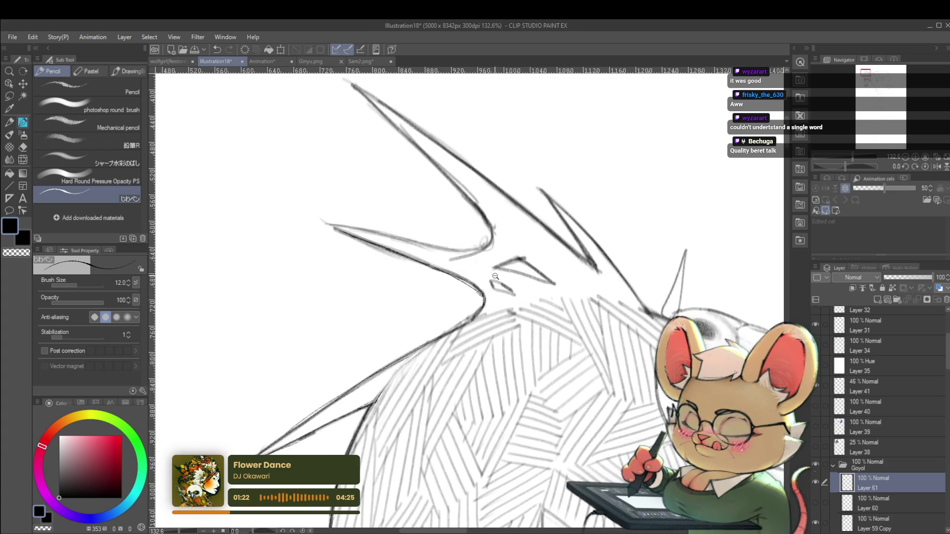
scroll(496, 272, "down", 10)
mouse_move(638, 203)
left_mouse_down()
mouse_move(691, 184)
mouse_move(687, 164)
left_mouse_up()
scroll(490, 248, "up", 4)
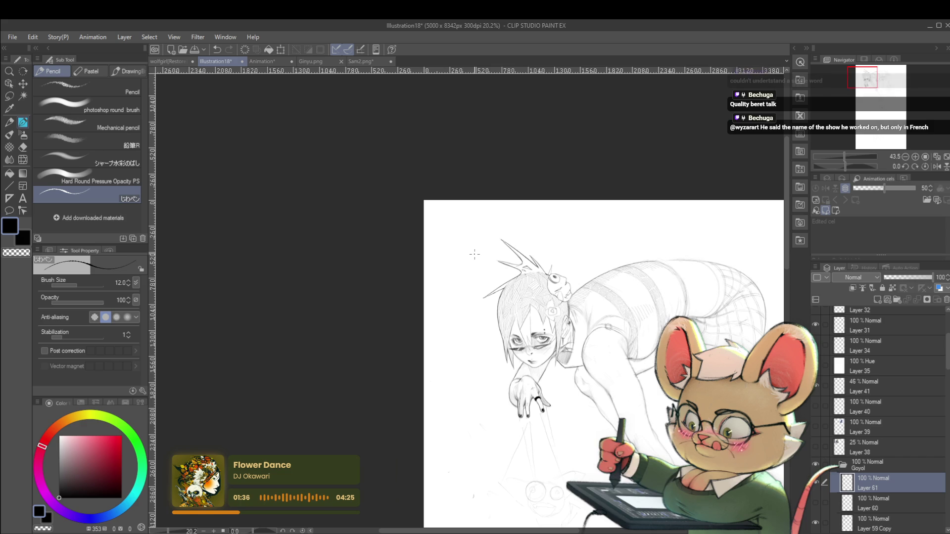
scroll(505, 336, "down", 3)
left_click(876, 519)
scroll(496, 292, "up", 3)
scroll(496, 292, "up", 2)
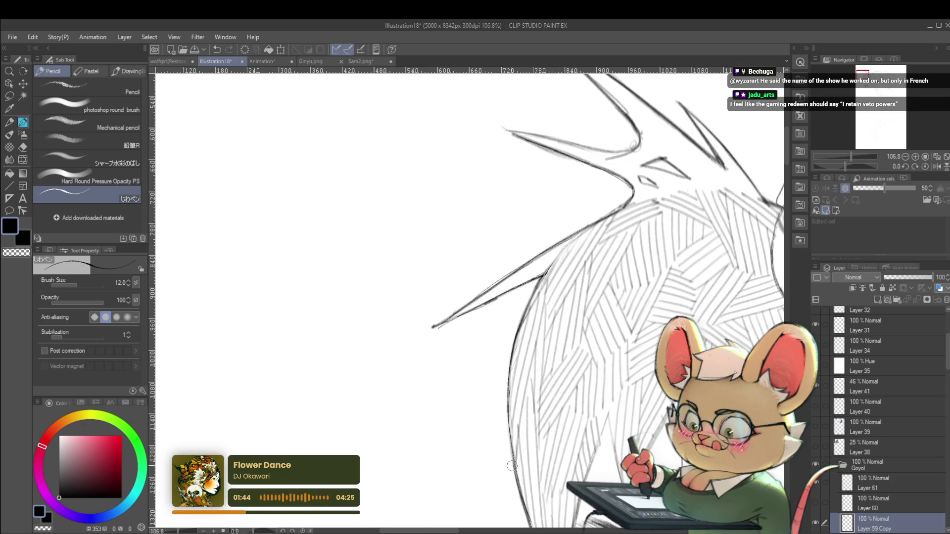
scroll(527, 517, "down", 8)
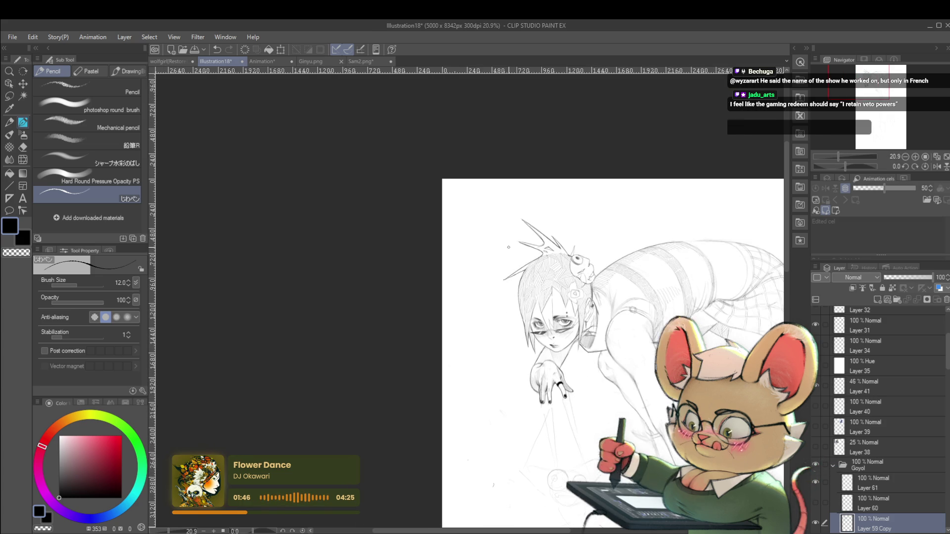
scroll(616, 267, "down", 2)
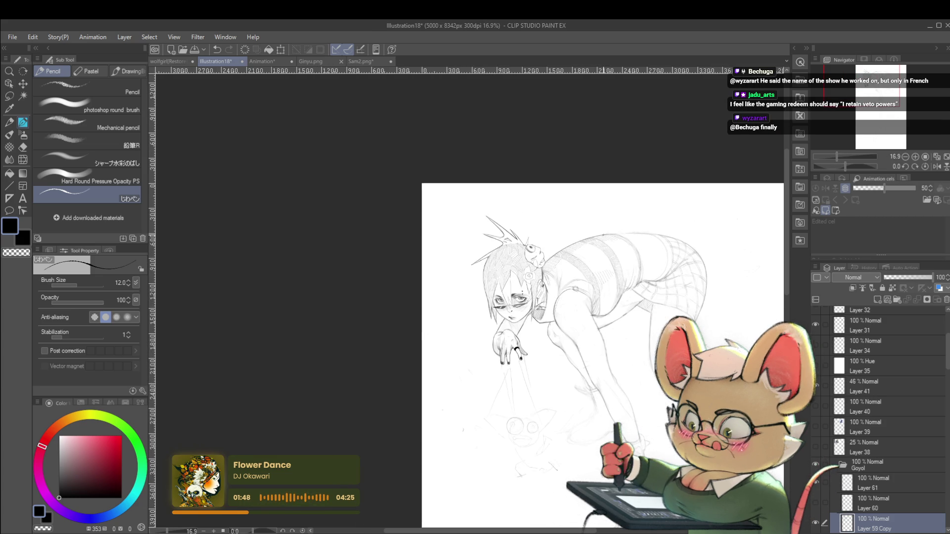
left_click(871, 483)
scroll(489, 266, "up", 4)
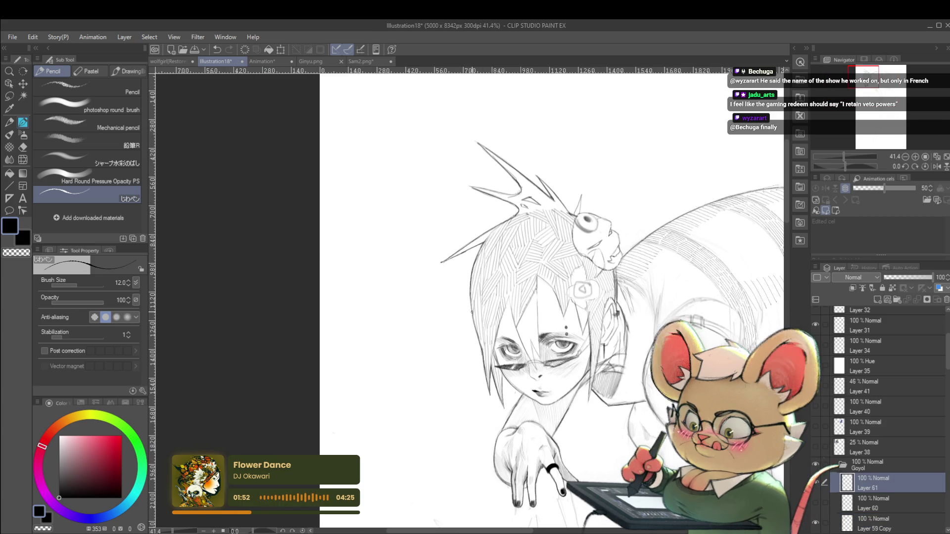
scroll(488, 341, "down", 4)
scroll(488, 342, "down", 1)
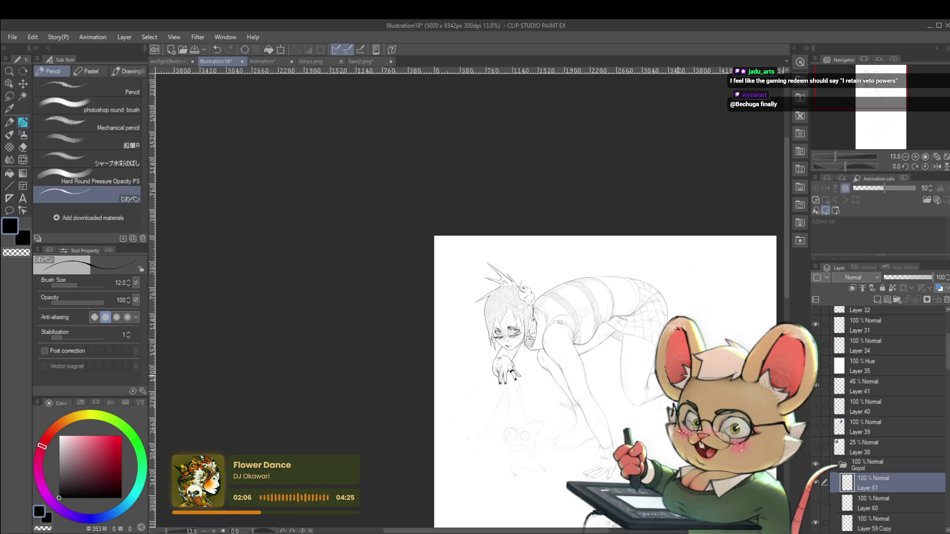
left_click(937, 167)
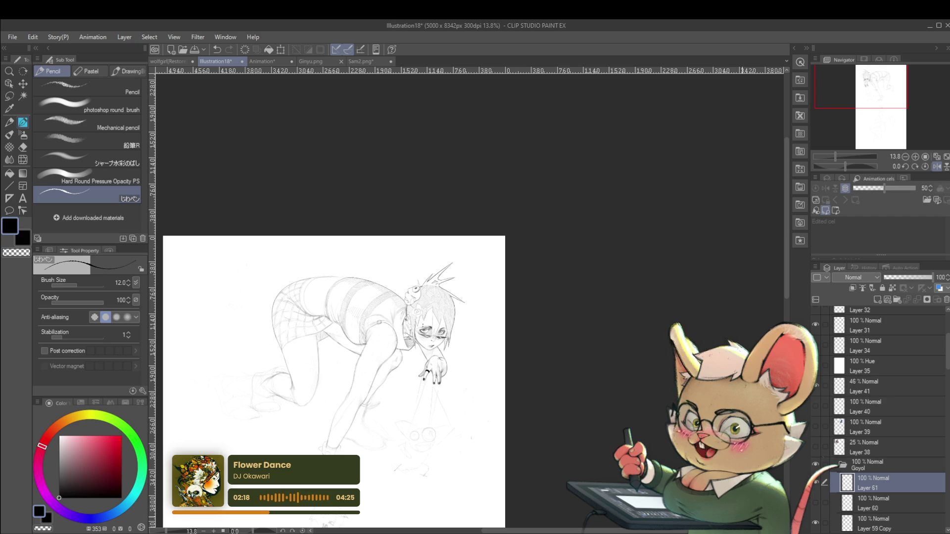
left_click(937, 167)
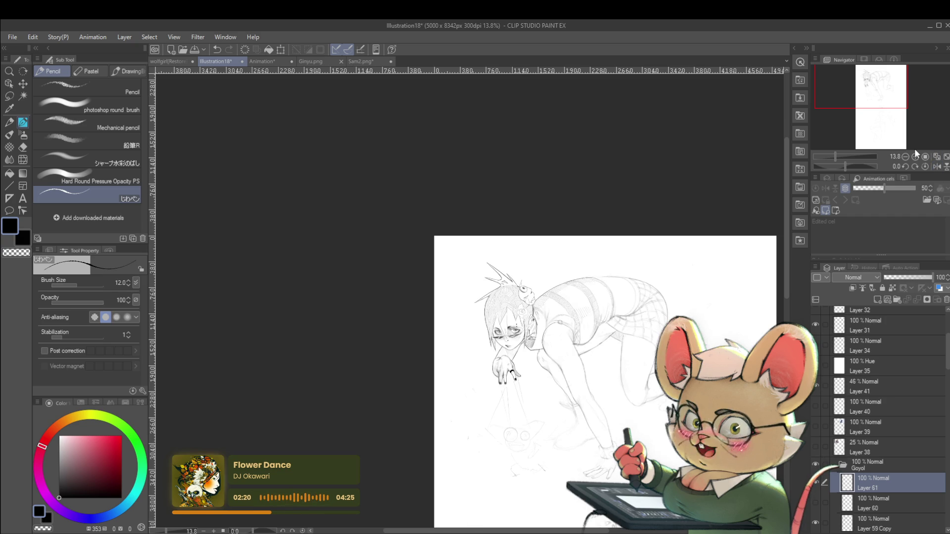
scroll(569, 279, "up", 3)
scroll(569, 279, "up", 1)
scroll(569, 280, "up", 1)
scroll(569, 280, "up", 1)
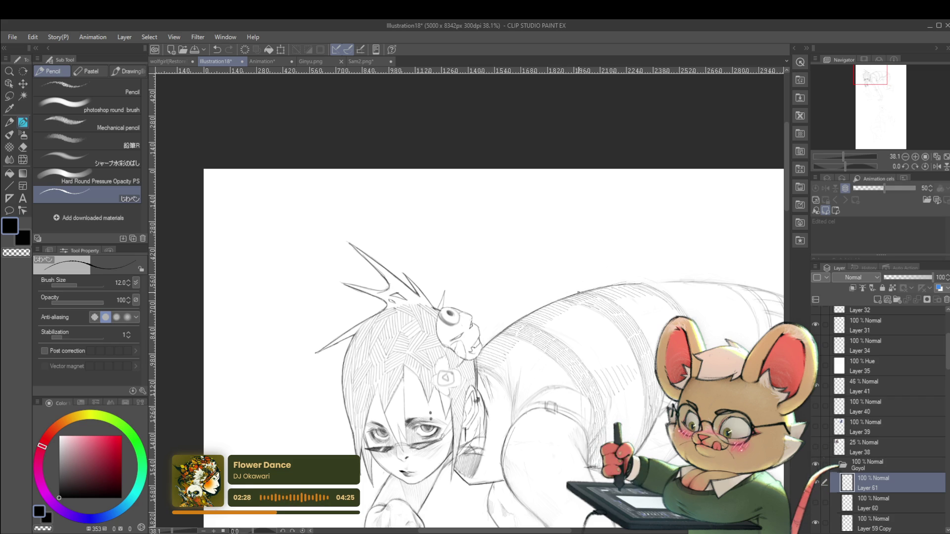
scroll(643, 285, "down", 2)
scroll(683, 277, "down", 2)
scroll(726, 256, "down", 1)
scroll(618, 297, "up", 3)
scroll(554, 312, "up", 1)
scroll(535, 320, "up", 1)
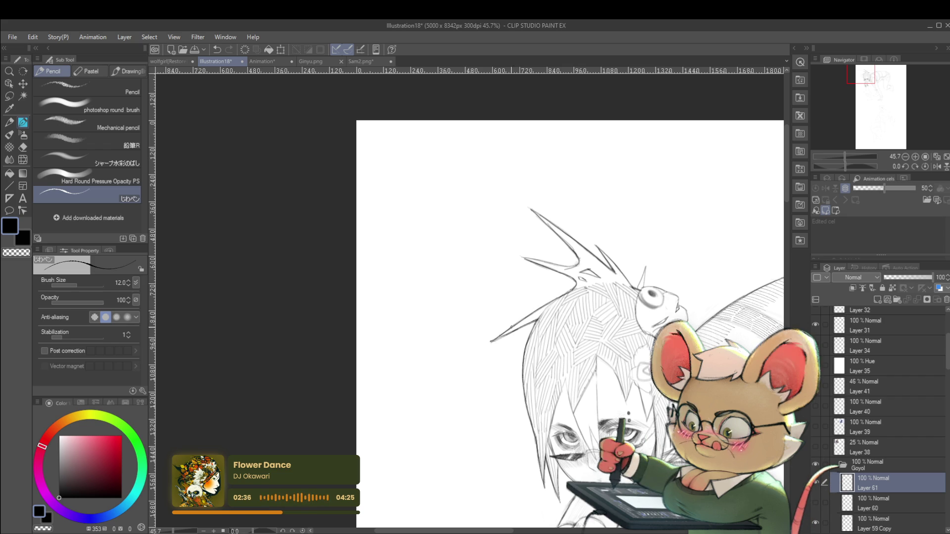
scroll(594, 289, "down", 4)
scroll(650, 292, "down", 1)
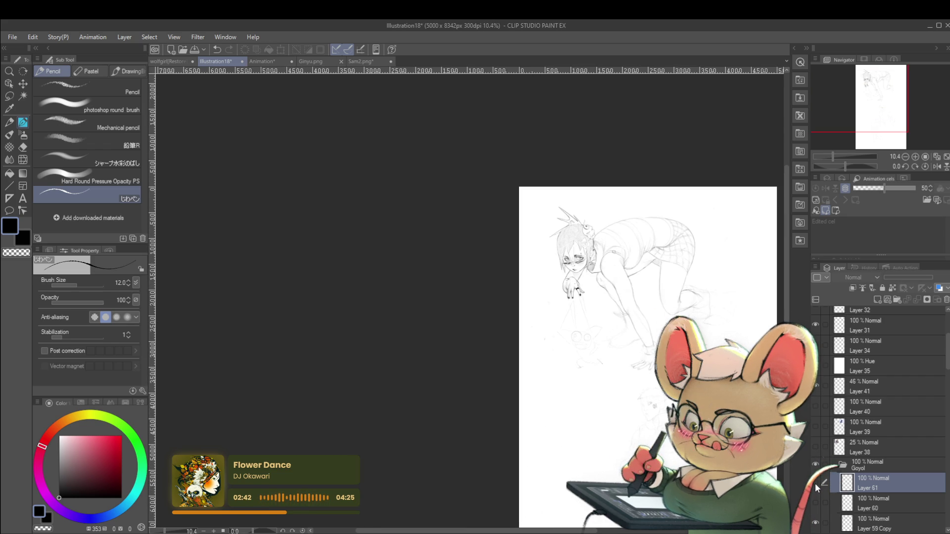
Make Layer 61's sketch strokes visible and zoom out
left_click(816, 483)
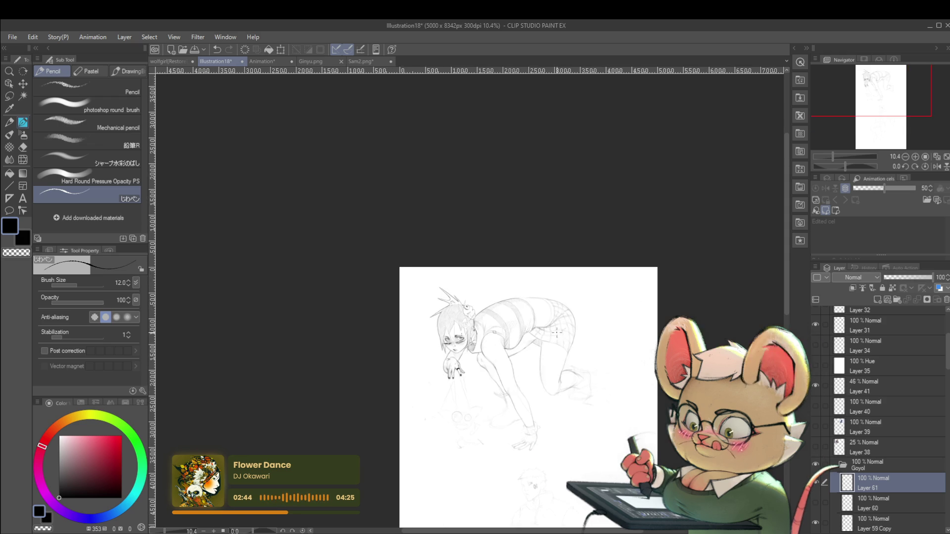
scroll(448, 296, "up", 3)
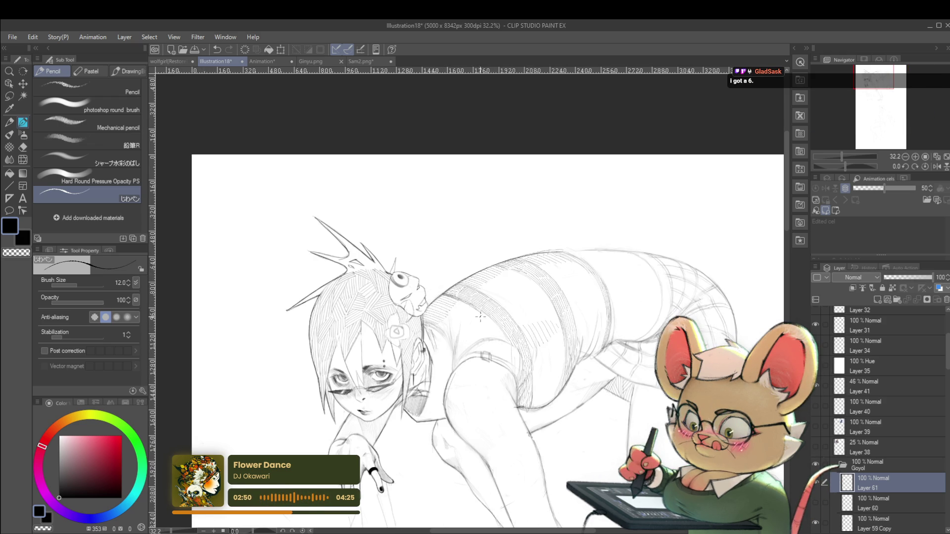
scroll(508, 338, "down", 3)
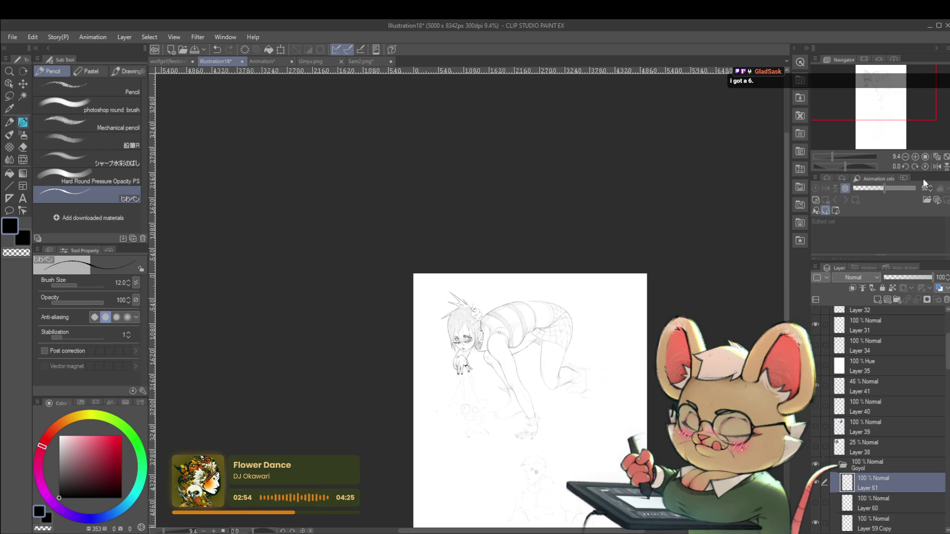
Mirror the view to check the figure's proportions, then flip it back to normal
left_click(937, 166)
left_click_drag(565, 278, 692, 318)
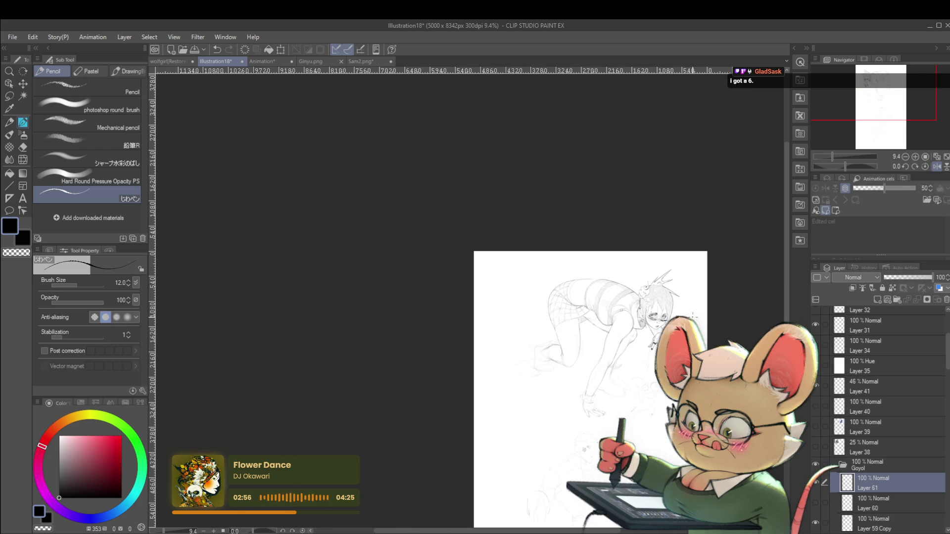
scroll(615, 292, "up", 3)
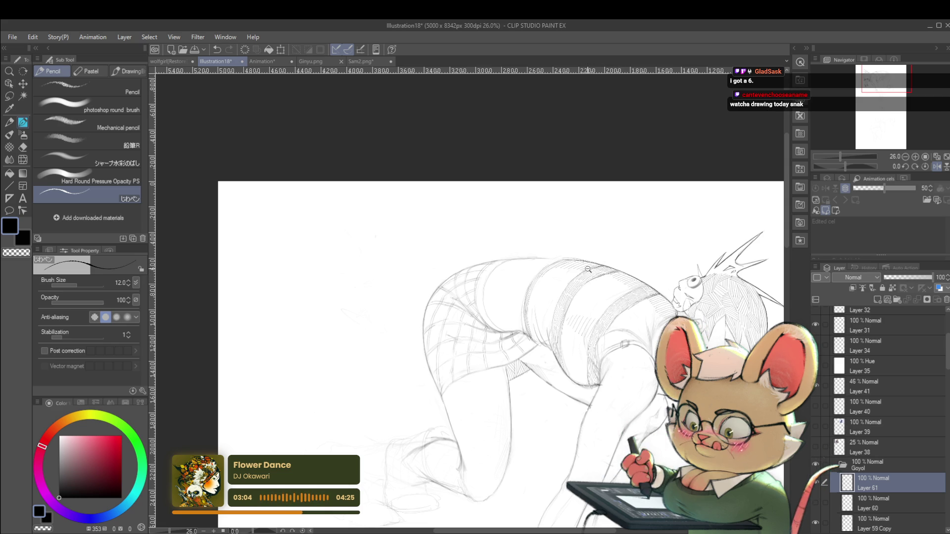
scroll(566, 284, "down", 3)
scroll(642, 257, "down", 2)
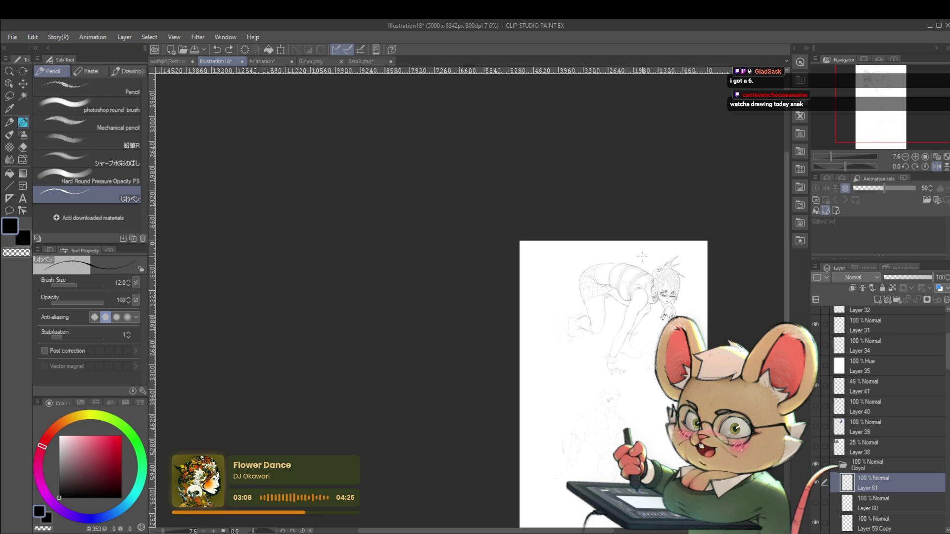
scroll(626, 283, "up", 2)
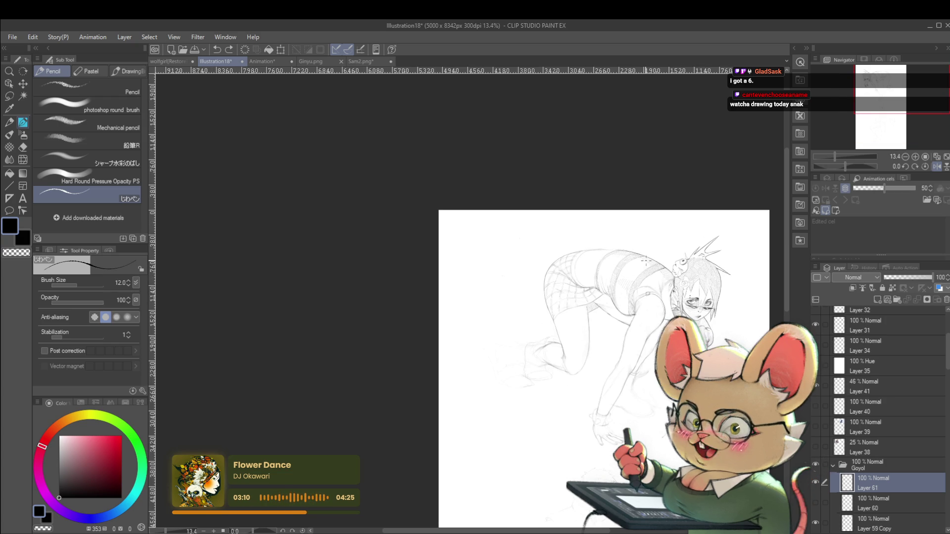
left_click(936, 167)
scroll(316, 270, "up", 2)
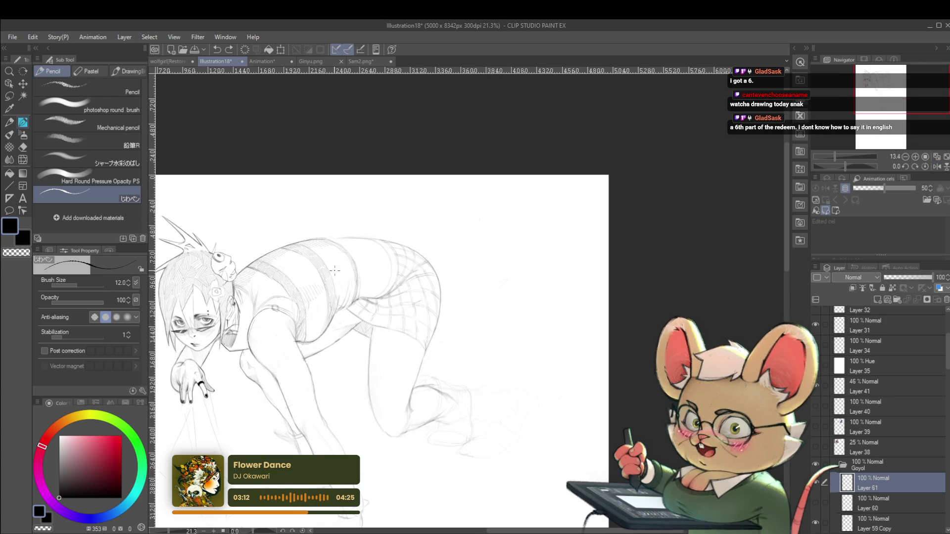
Push the hip contour with an enlarged Liquify brush and check the result mirrored
left_click(23, 161)
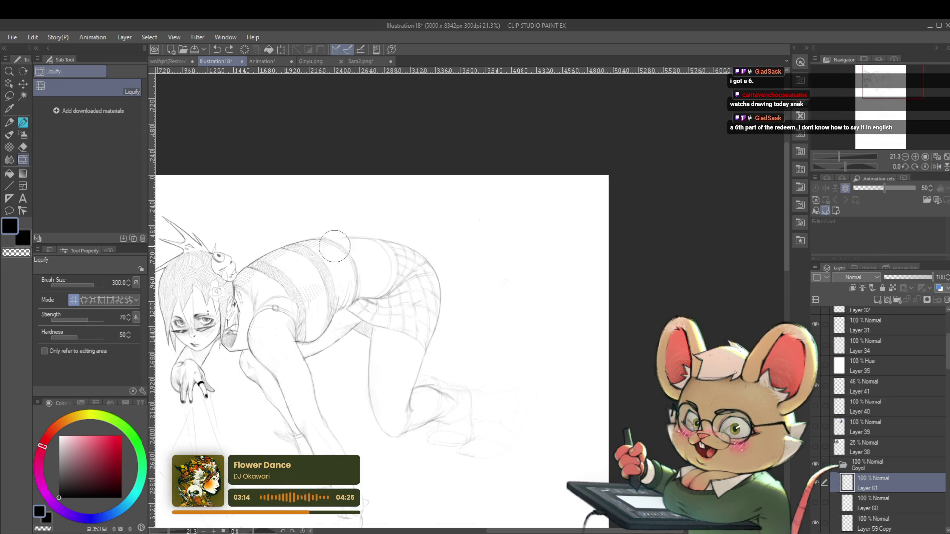
left_click_drag(462, 240, 729, 250)
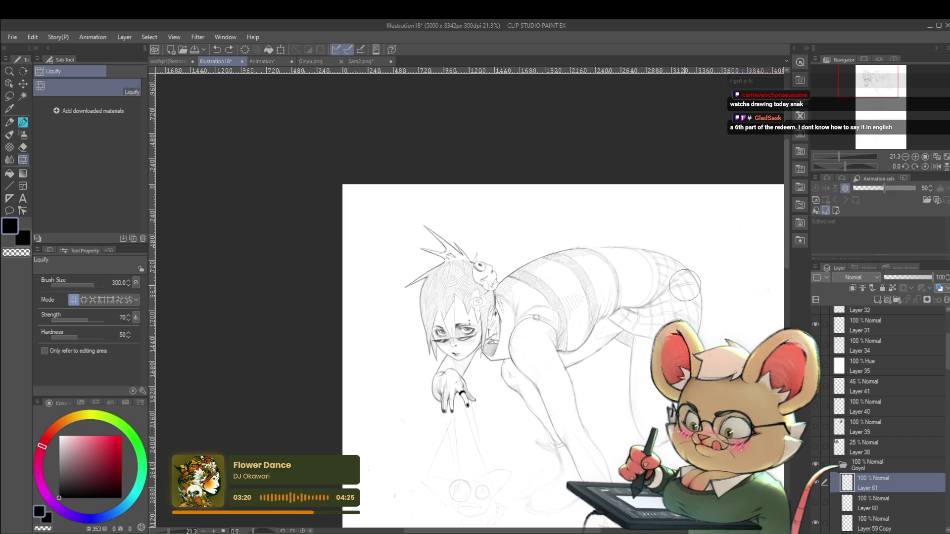
key("bracketright")
key("bracketright")
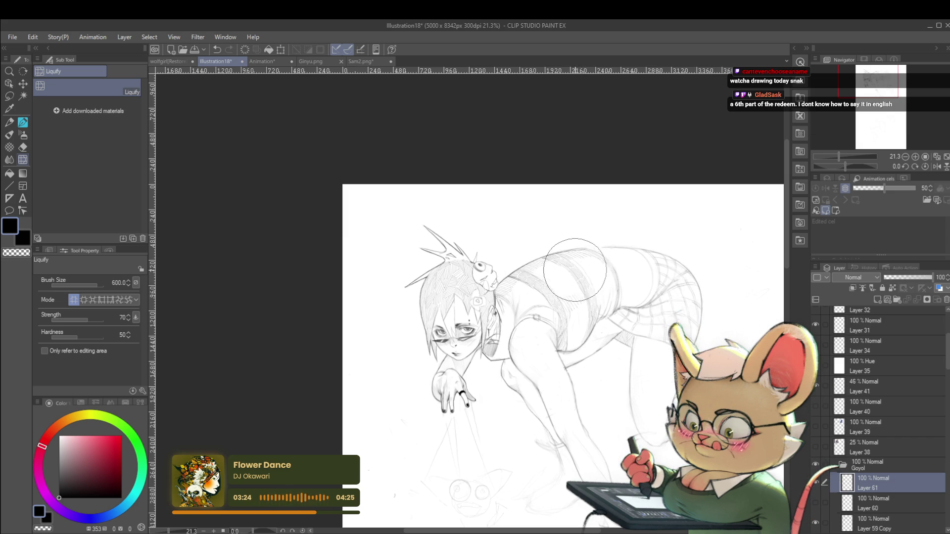
scroll(655, 292, "down", 2)
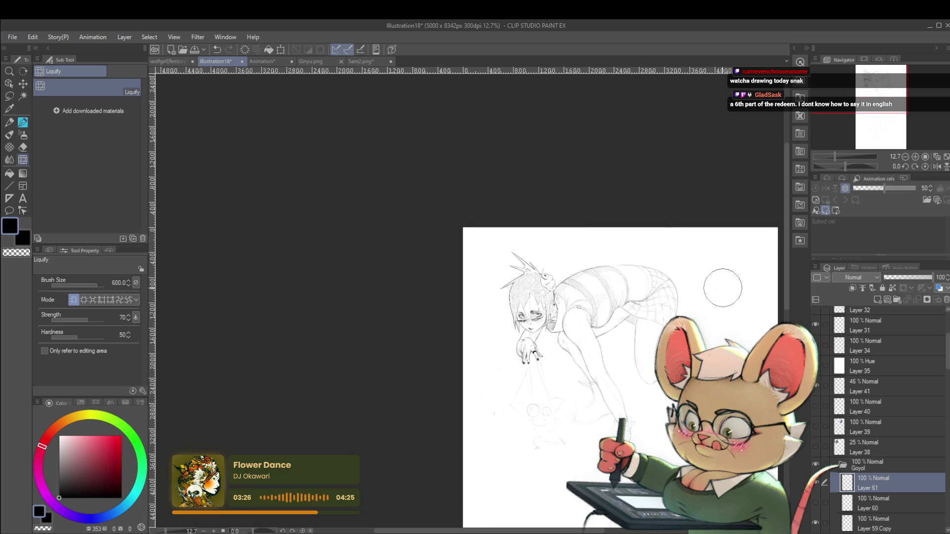
scroll(561, 296, "up", 2)
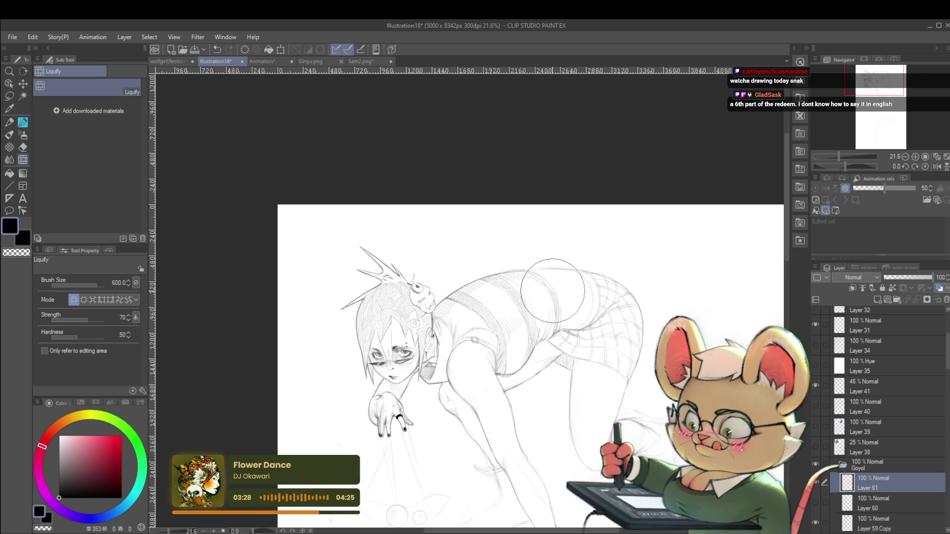
scroll(551, 273, "down", 3)
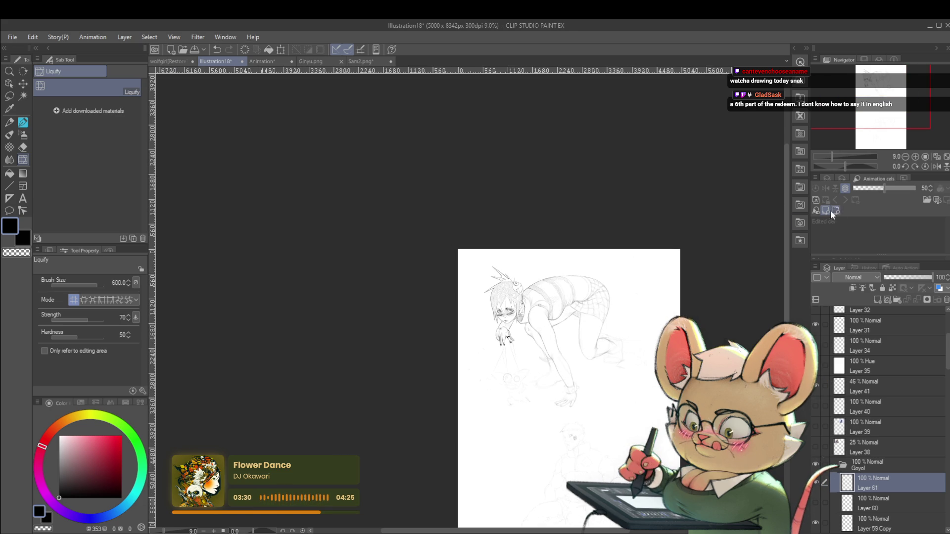
left_click(937, 167)
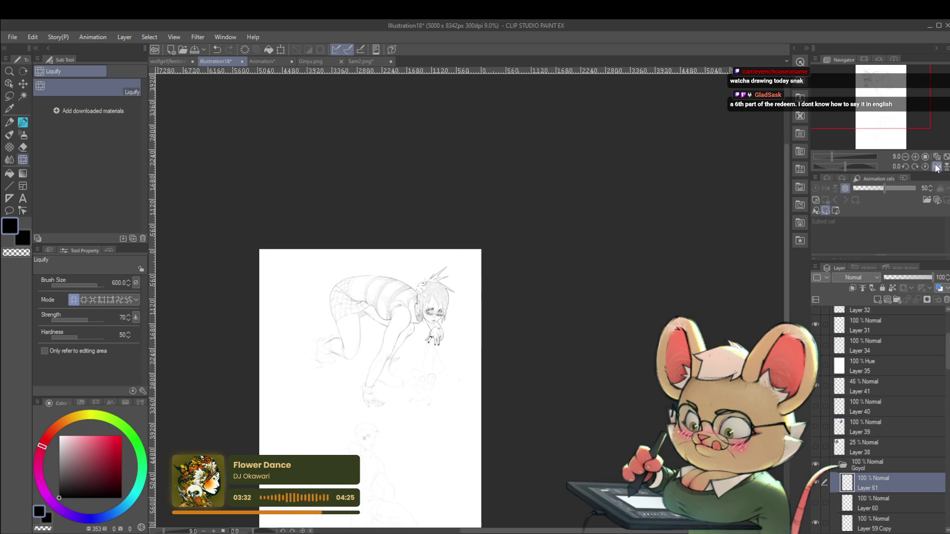
scroll(428, 324, "up", 3)
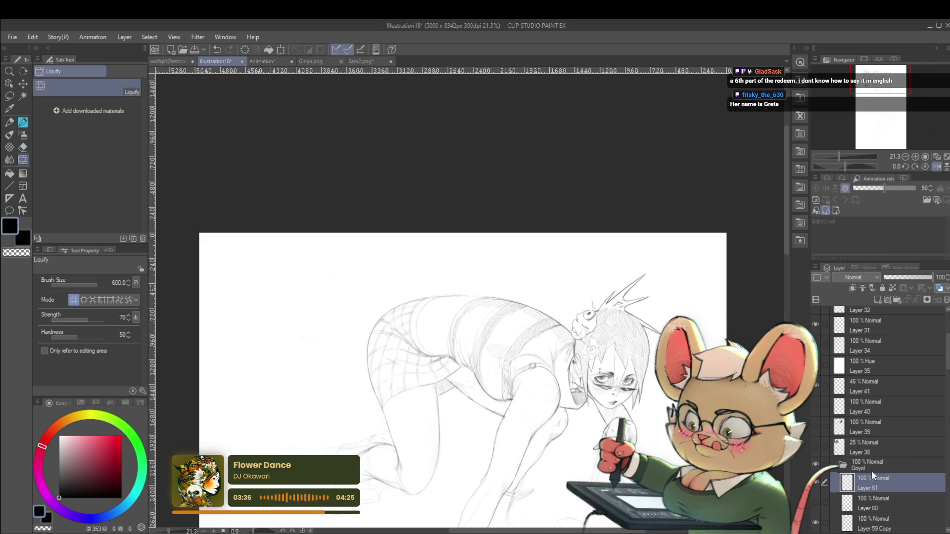
Switch to the じわペン pencil at brush size 15, zoom out, and select Layer 59 Copy
key("p")
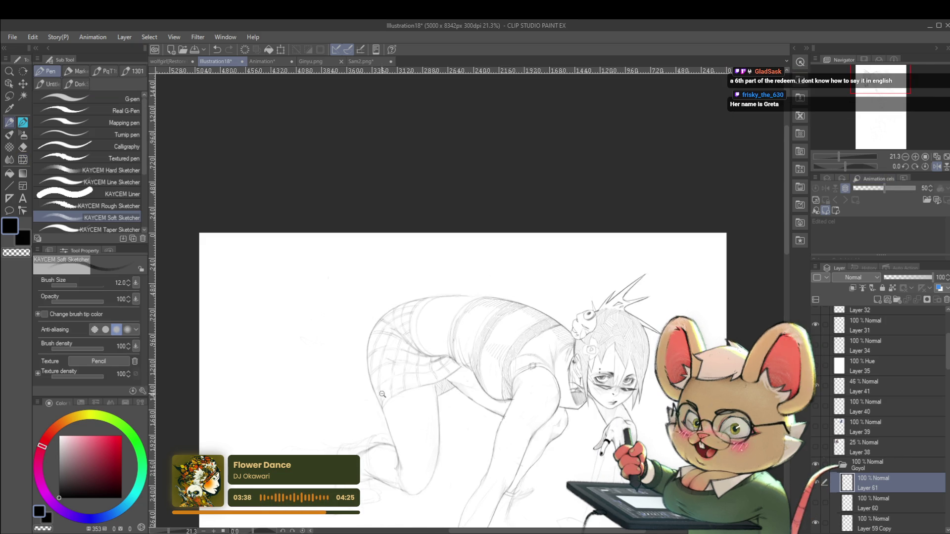
scroll(384, 394, "up", 2)
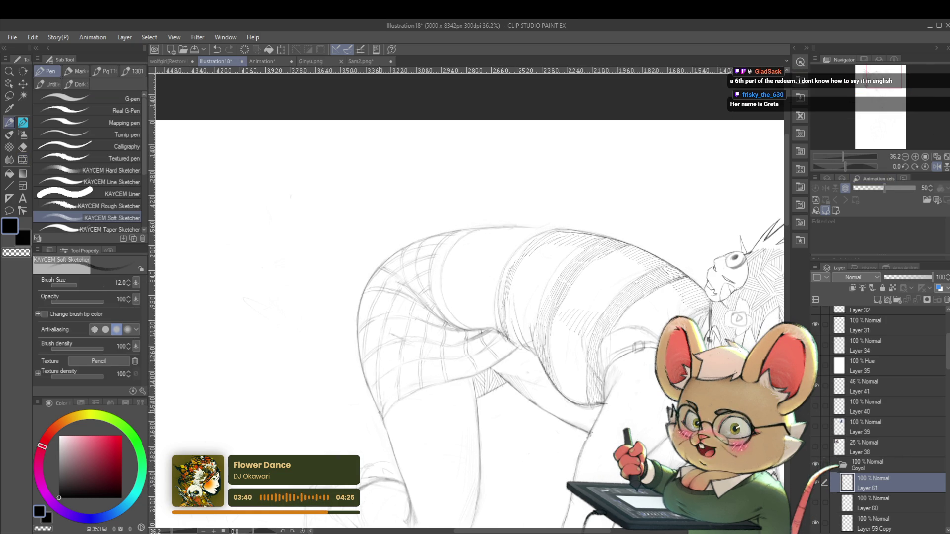
key("p")
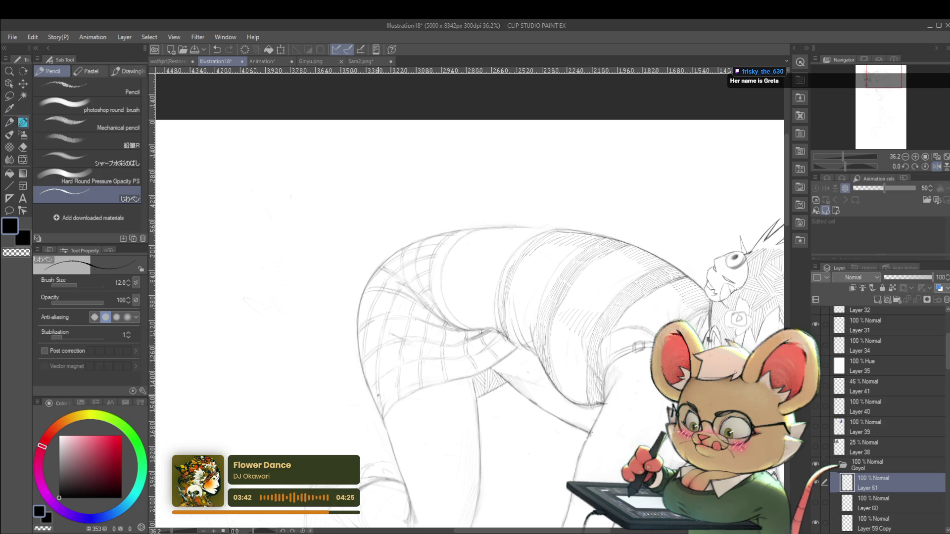
key("bracketright")
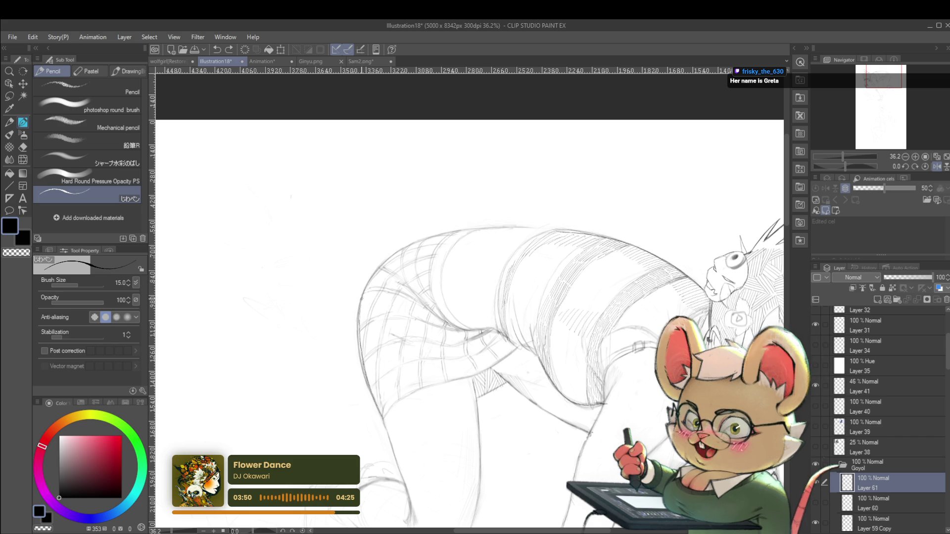
left_click_drag(385, 276, 350, 273)
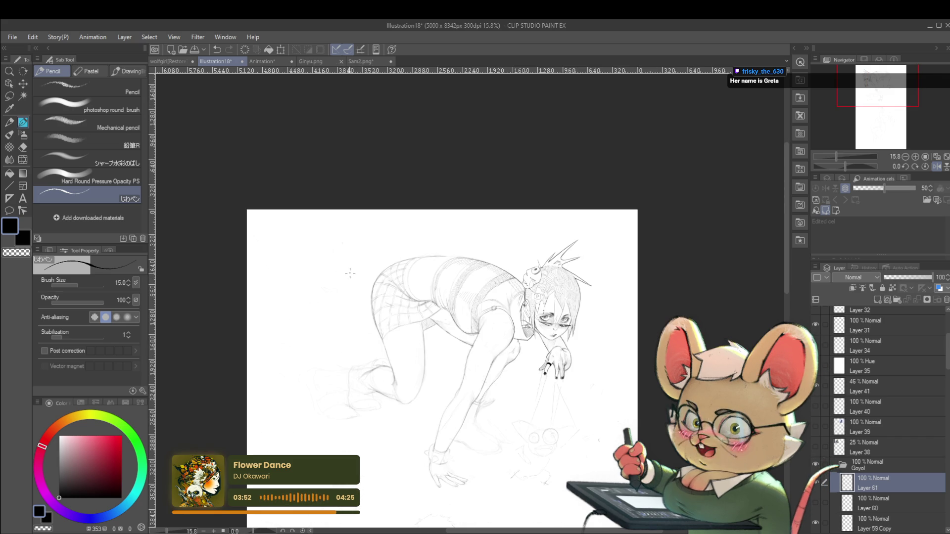
left_click(861, 517)
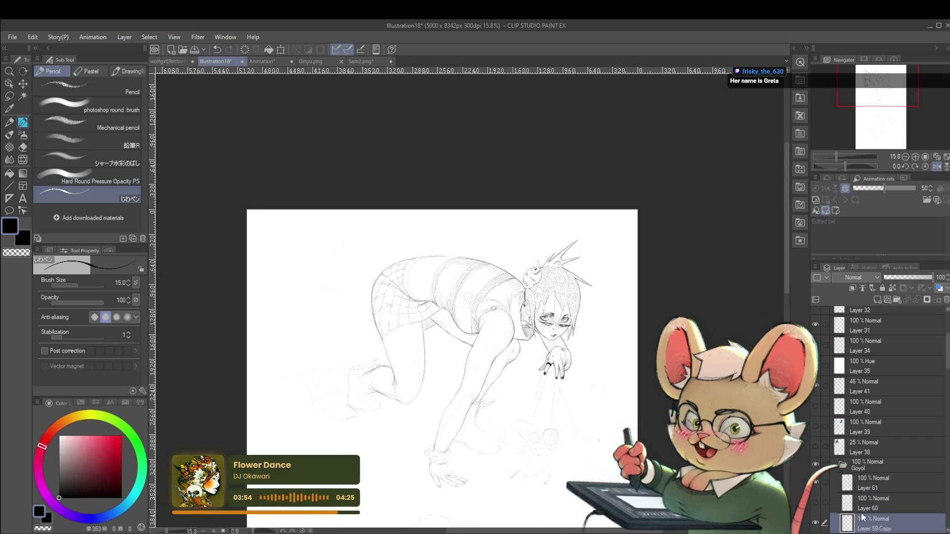
left_click_drag(359, 301, 394, 305)
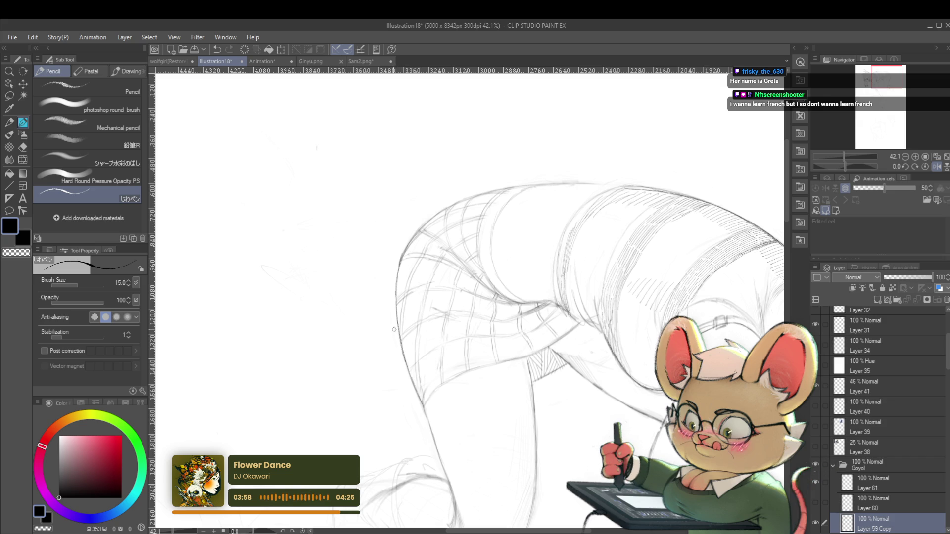
mouse_move(408, 225)
left_mouse_down()
mouse_move(372, 209)
mouse_move(458, 239)
mouse_move(427, 219)
left_mouse_up()
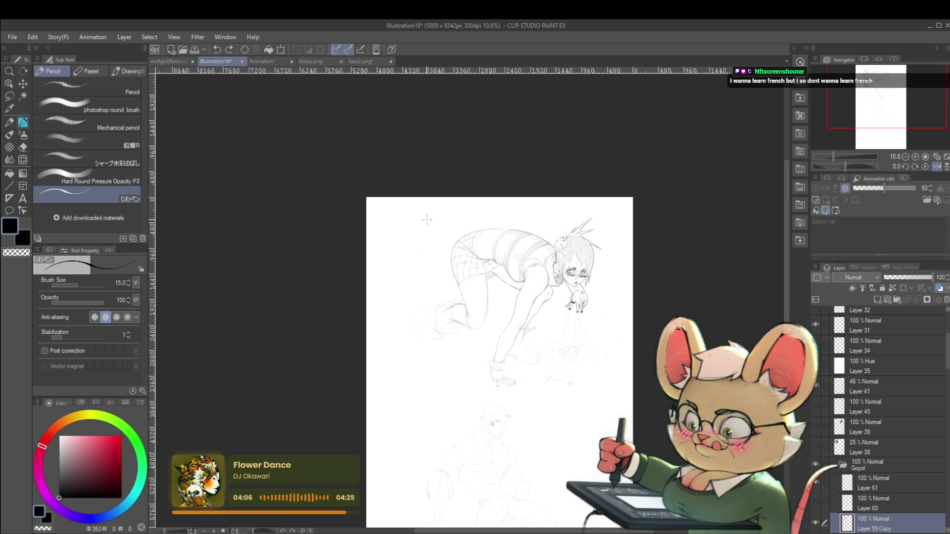
left_click_drag(462, 259, 440, 292)
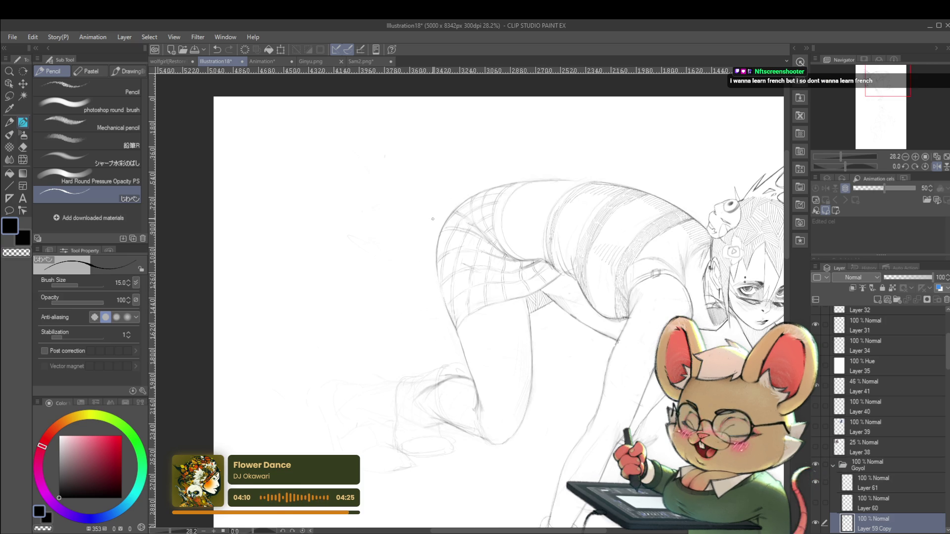
scroll(452, 276, "up", 2)
left_click(429, 234, "ctrl+shift")
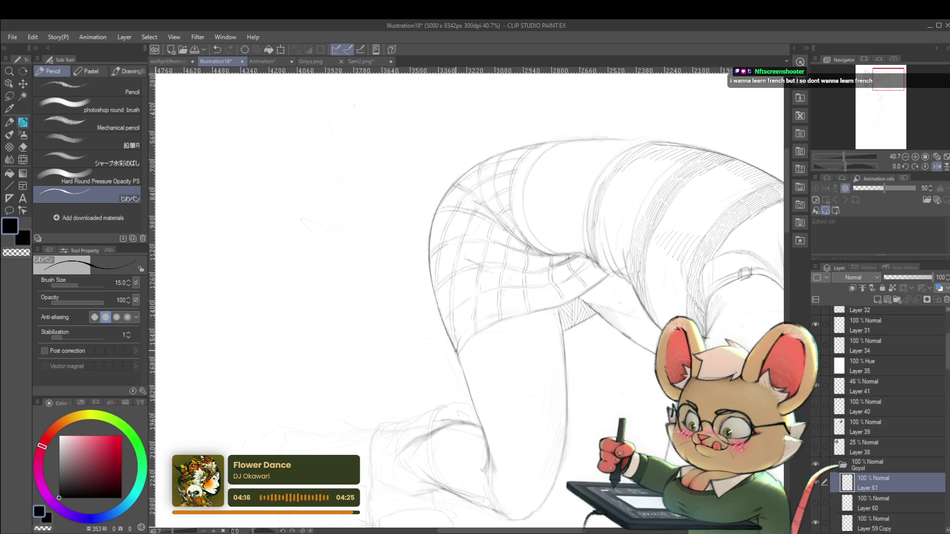
scroll(433, 316, "down", 2)
scroll(433, 315, "down", 2)
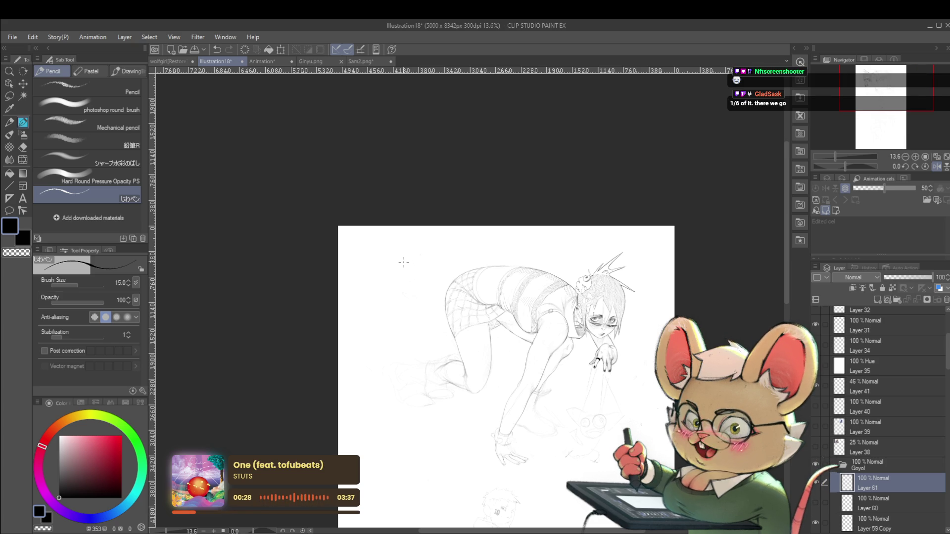
Zoom in on the hip, tilt the canvas view, then reset the rotation upright
left_click_drag(469, 291, 501, 354)
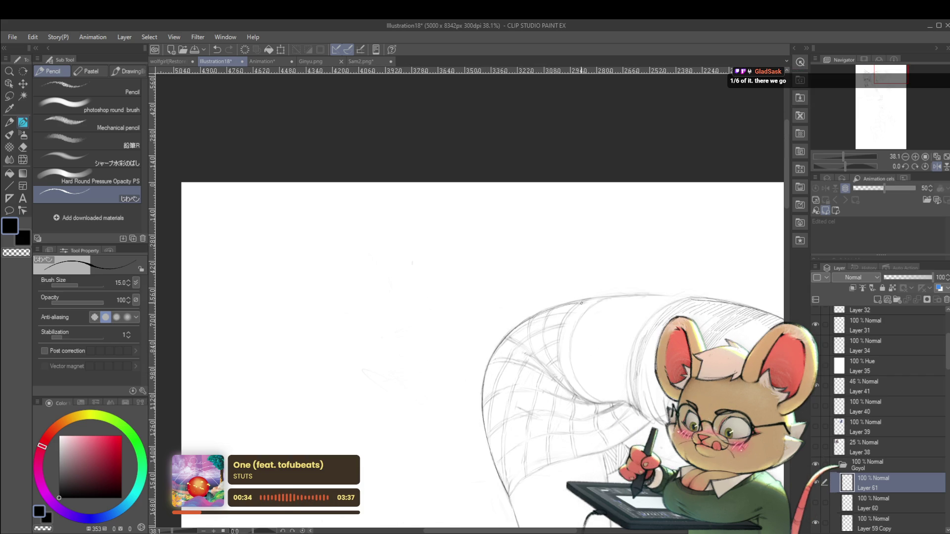
scroll(603, 295, "down", 5)
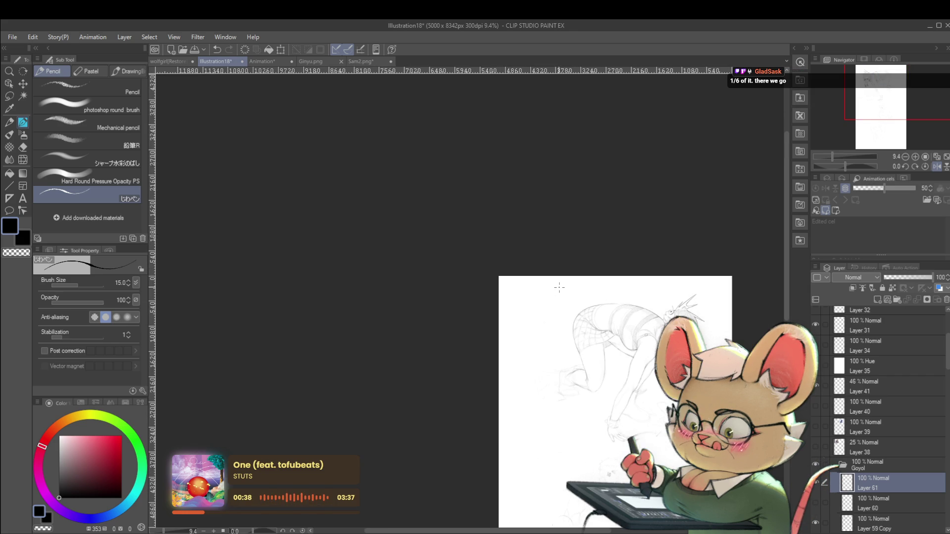
scroll(600, 302, "up", 3)
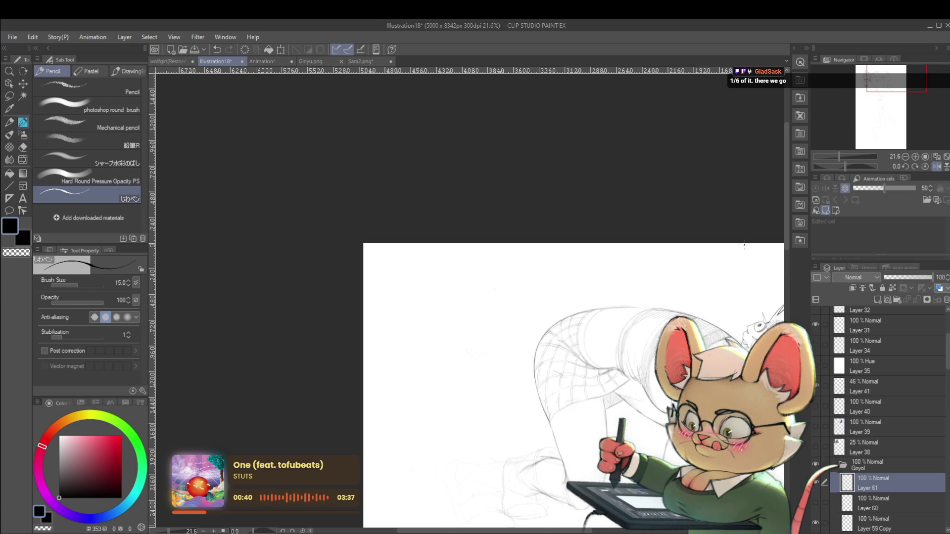
key("r")
mouse_move(676, 234)
left_mouse_down()
mouse_move(632, 155)
mouse_move(459, 356)
left_mouse_up()
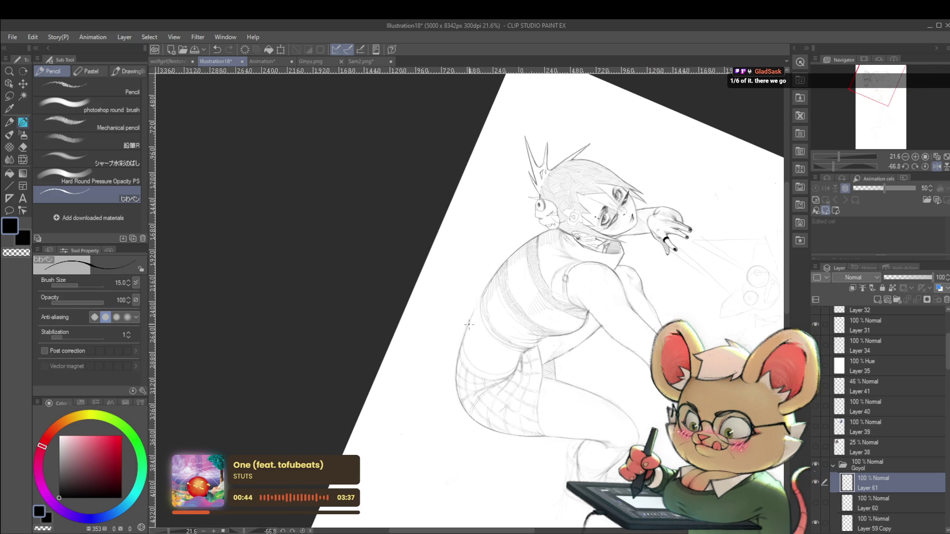
scroll(493, 276, "down", 3)
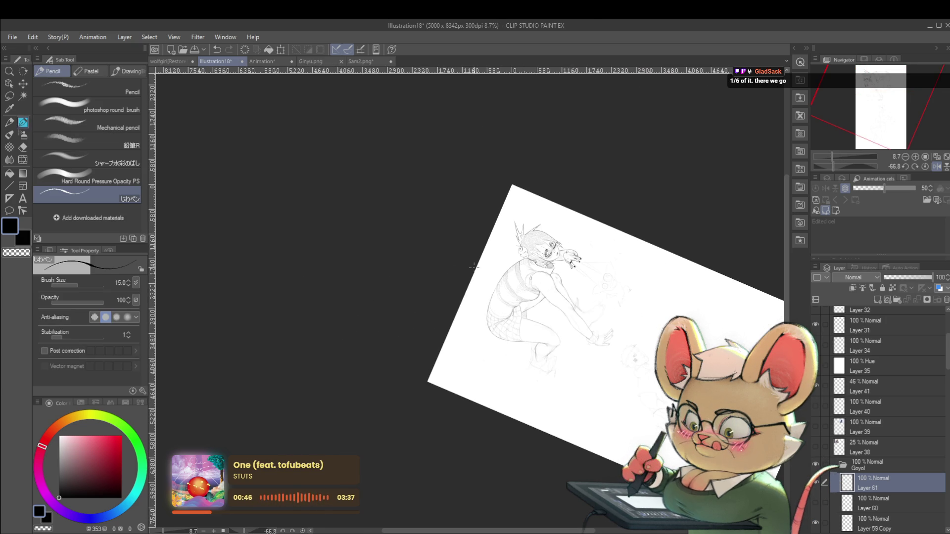
left_click(924, 167)
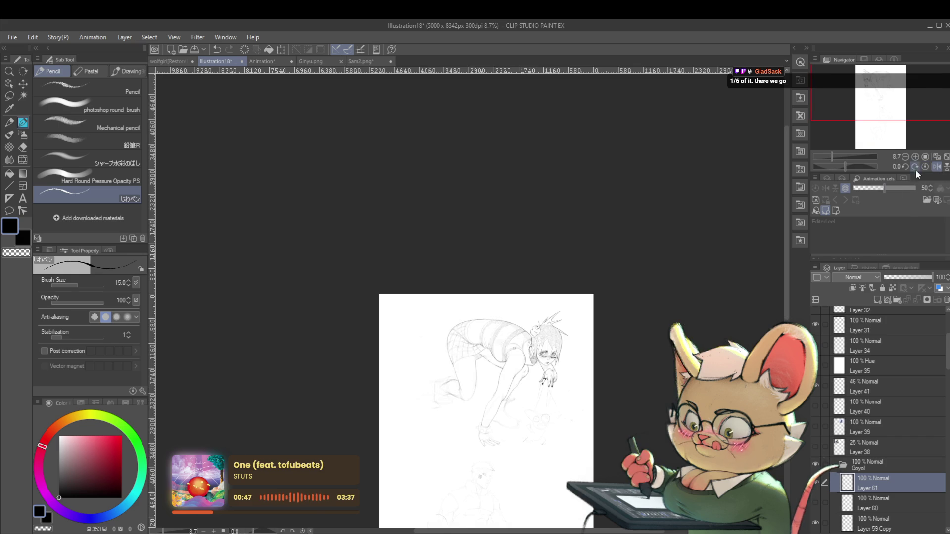
Adjust the zoom and flip the canvas view horizontally to check proportions
scroll(710, 250, "up", 1)
scroll(657, 299, "up", 2)
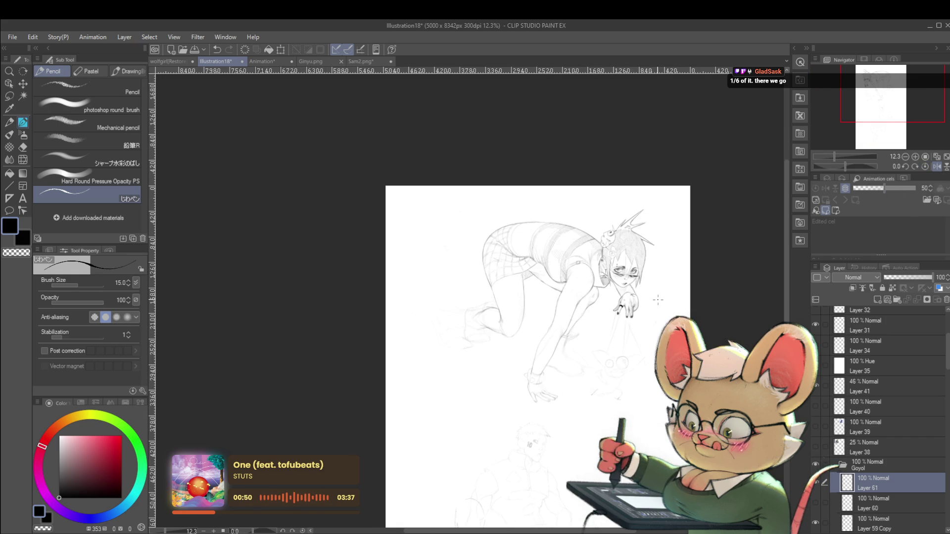
scroll(514, 291, "up", 2)
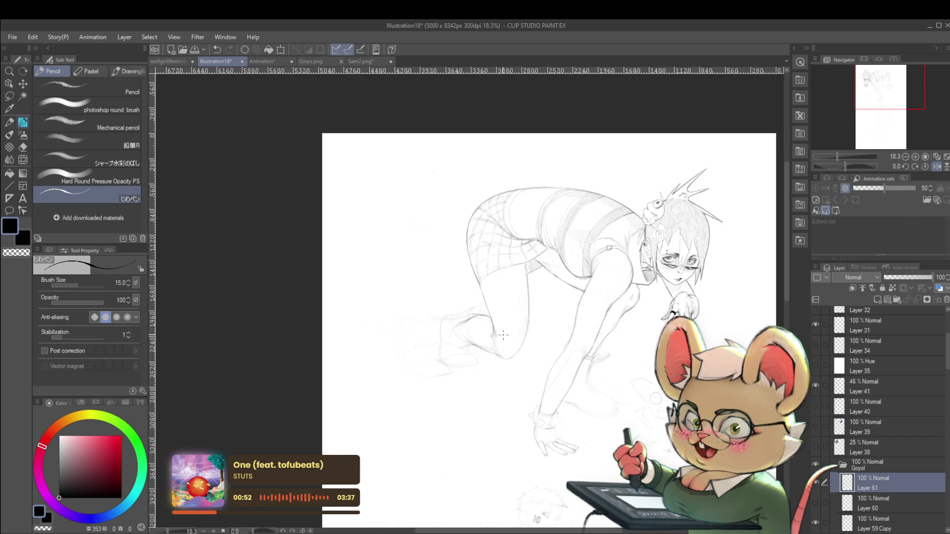
scroll(494, 282, "up", 2)
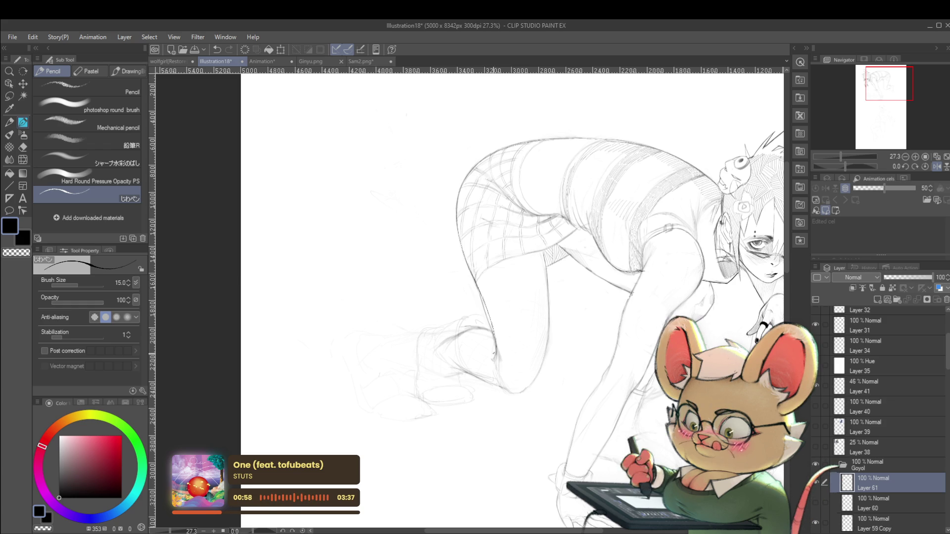
scroll(506, 315, "down", 5)
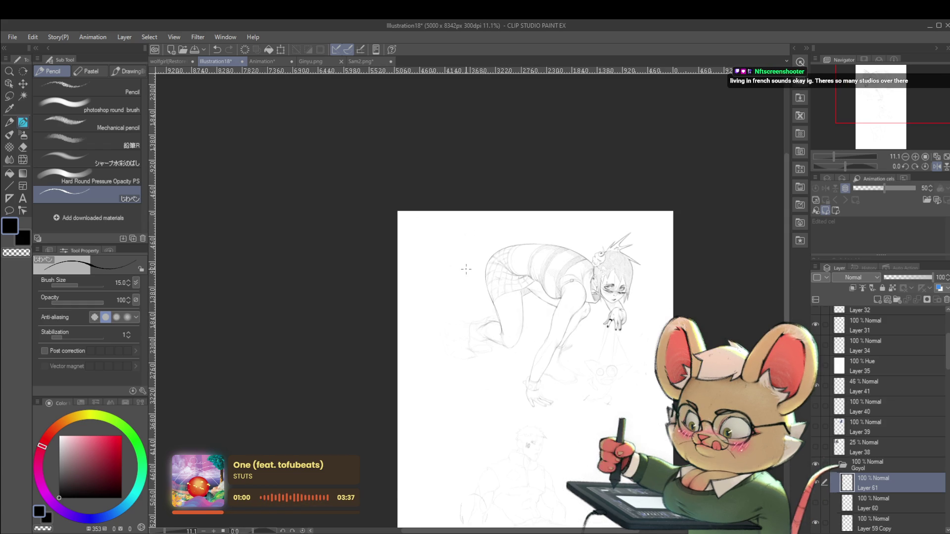
left_click(936, 166)
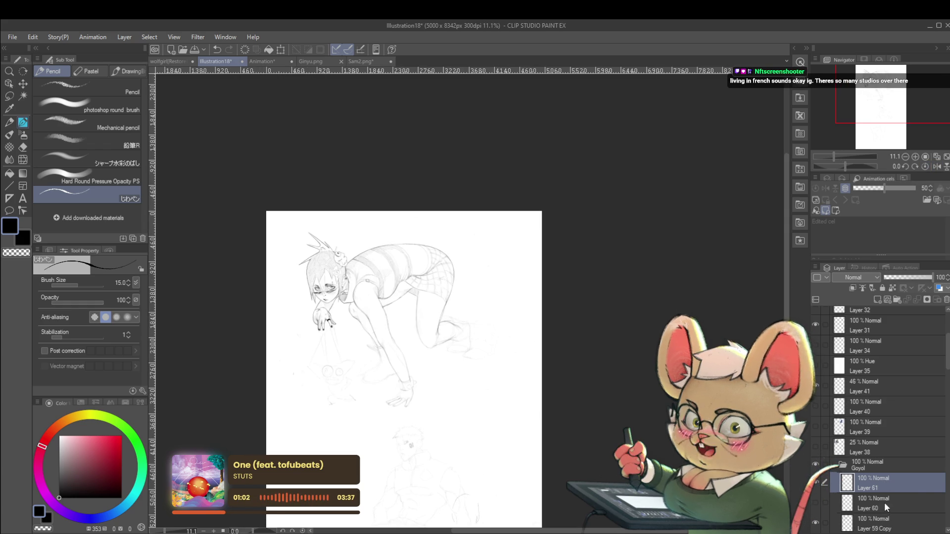
left_click(876, 523)
scroll(431, 317, "up", 5)
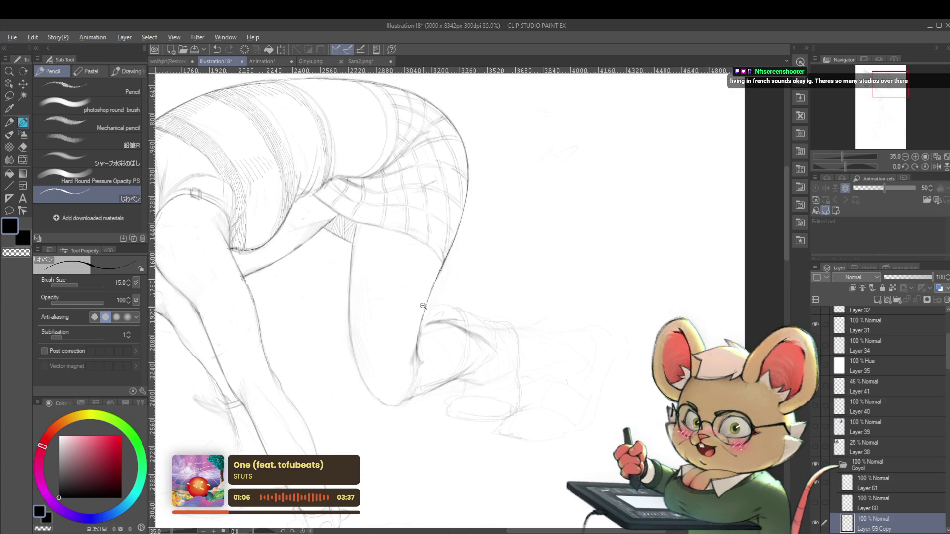
scroll(469, 249, "down", 4)
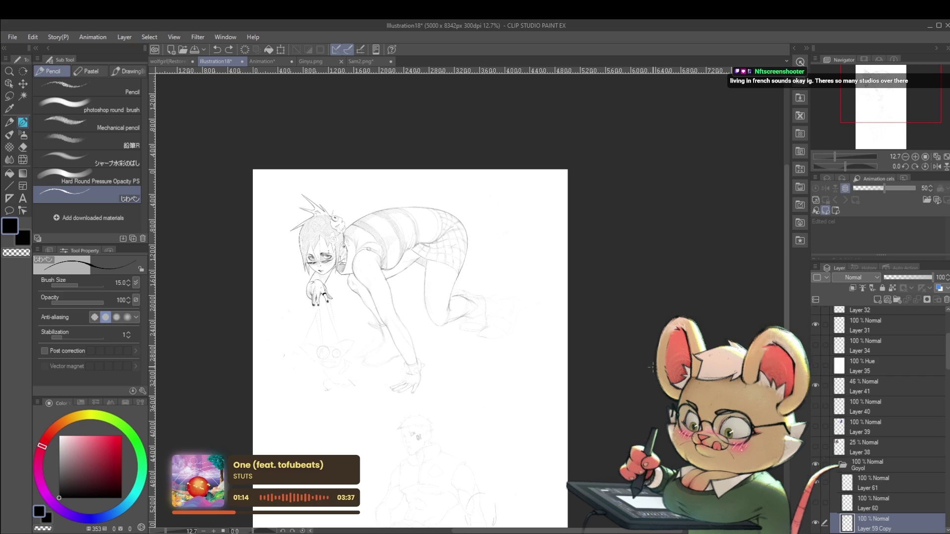
left_click_drag(617, 421, 657, 386)
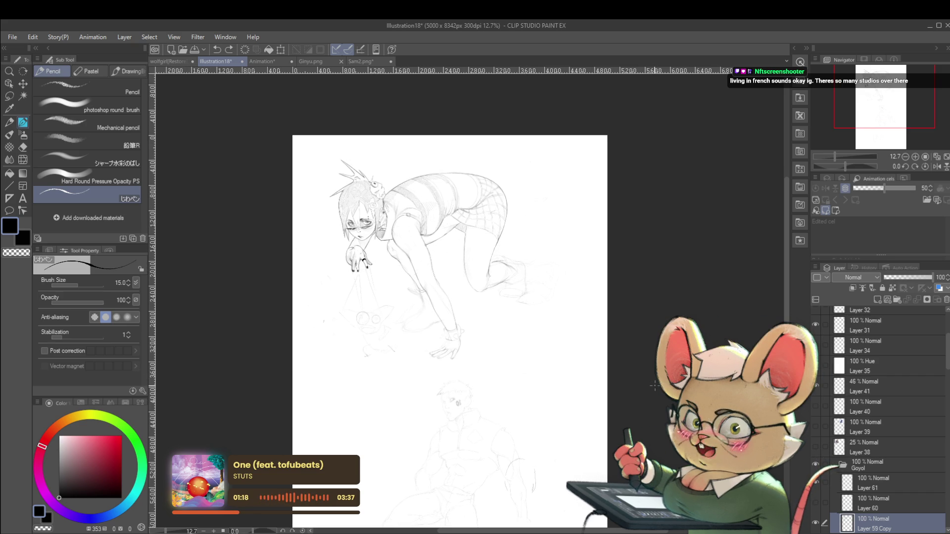
left_click(938, 166)
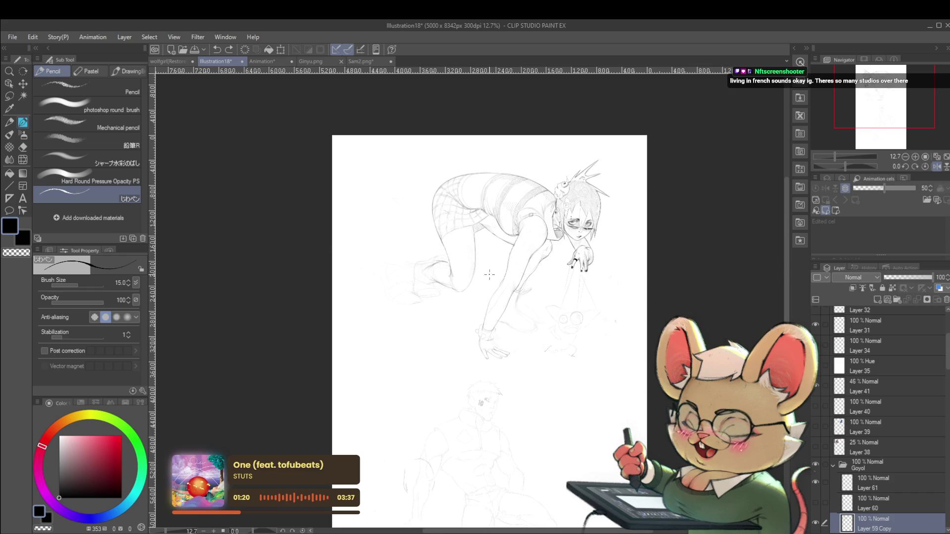
scroll(895, 161, "up", 3)
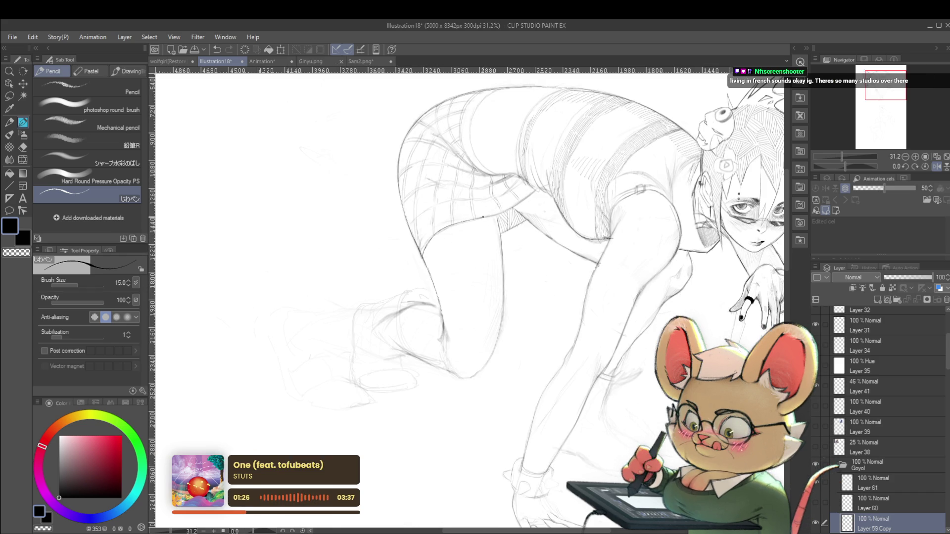
scroll(531, 193, "down", 3)
scroll(531, 193, "down", 2)
scroll(531, 194, "down", 2)
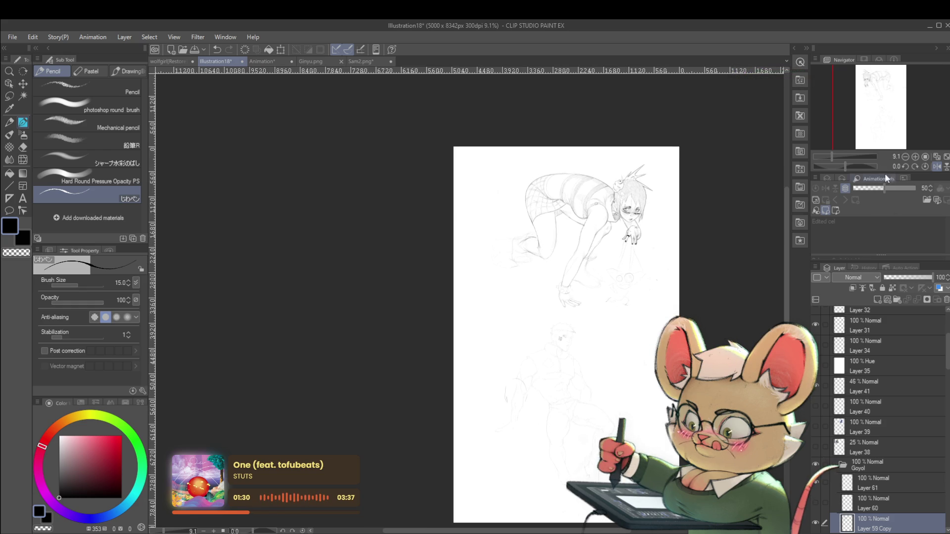
scroll(519, 220, "up", 7)
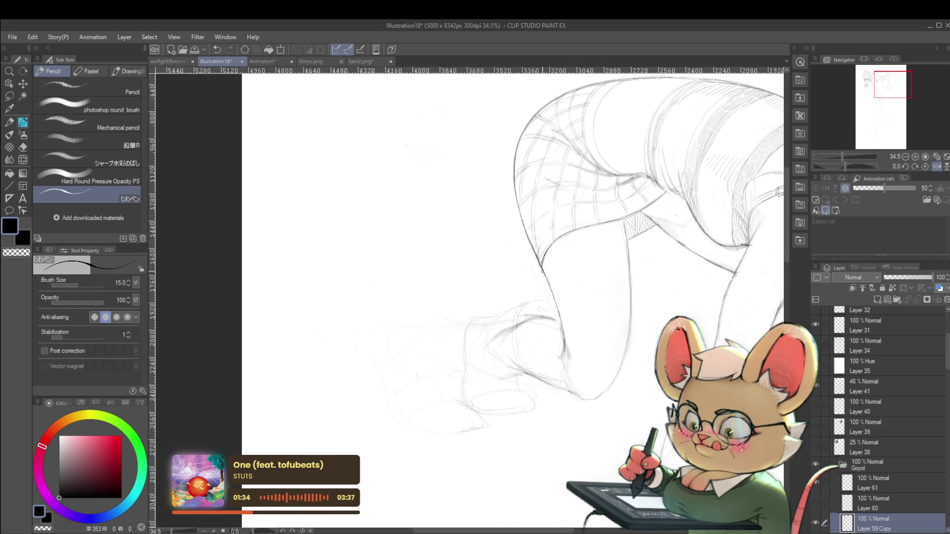
scroll(542, 247, "down", 7)
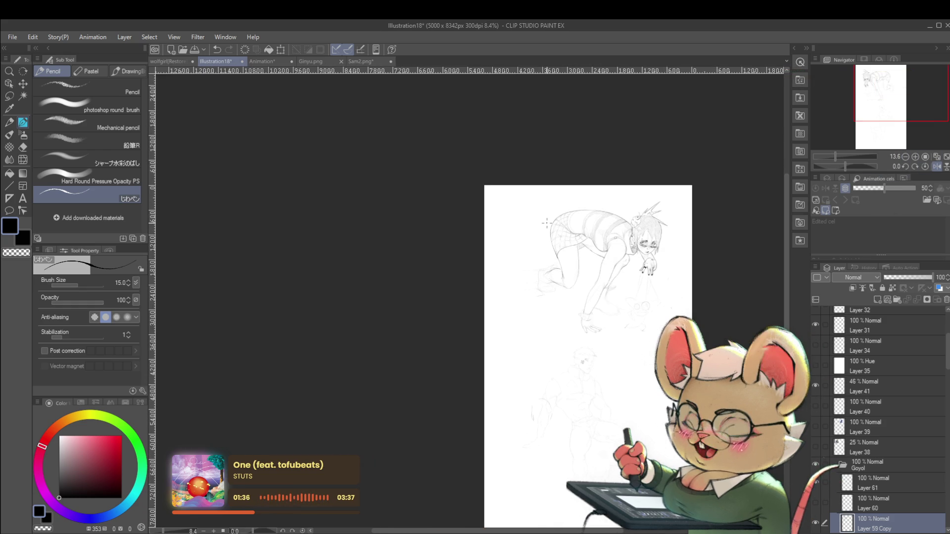
left_click(940, 168)
scroll(340, 236, "up", 8)
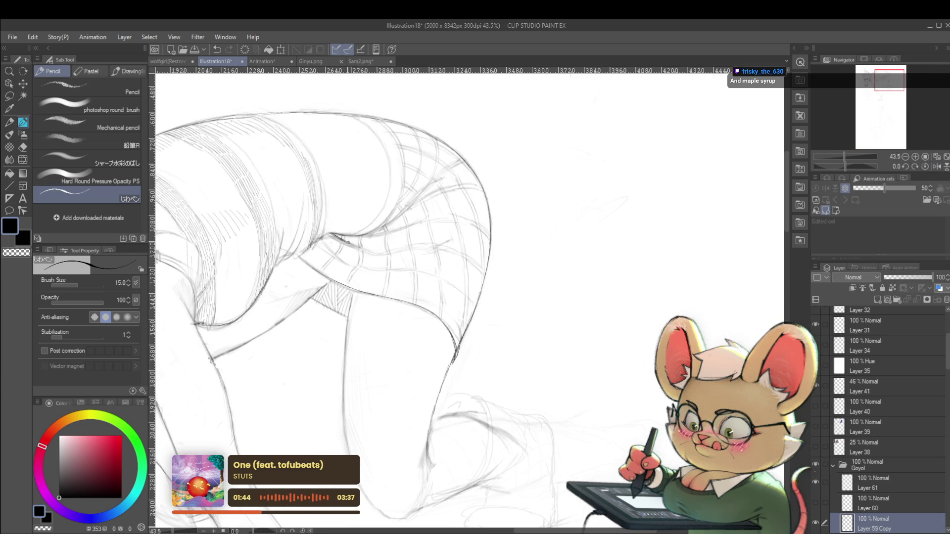
scroll(365, 251, "down", 5)
scroll(365, 251, "down", 2)
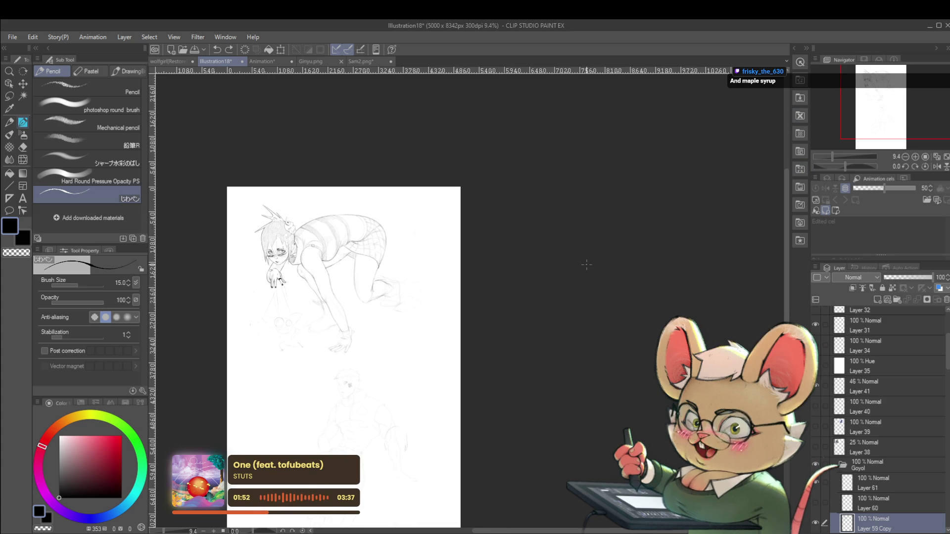
left_click(937, 166)
scroll(557, 275, "up", 5)
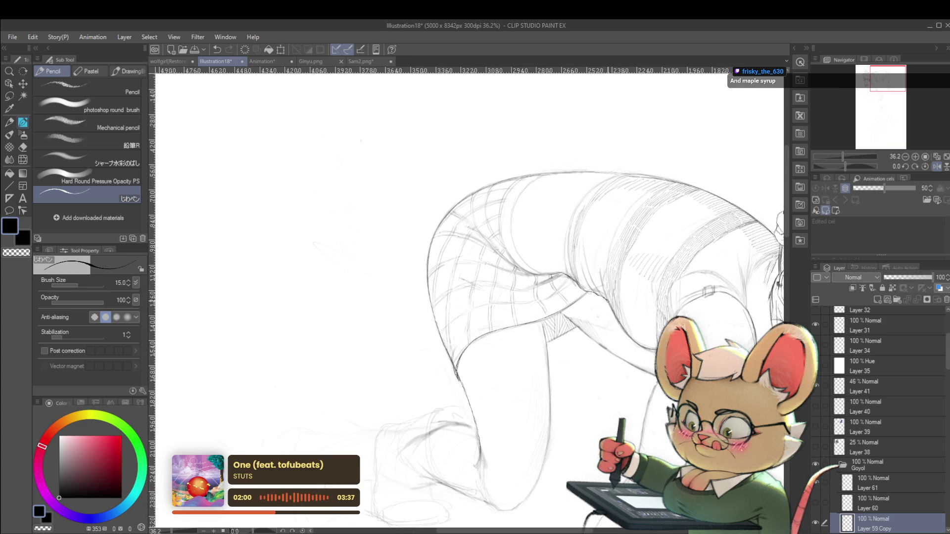
scroll(629, 285, "down", 5)
scroll(628, 285, "up", 5)
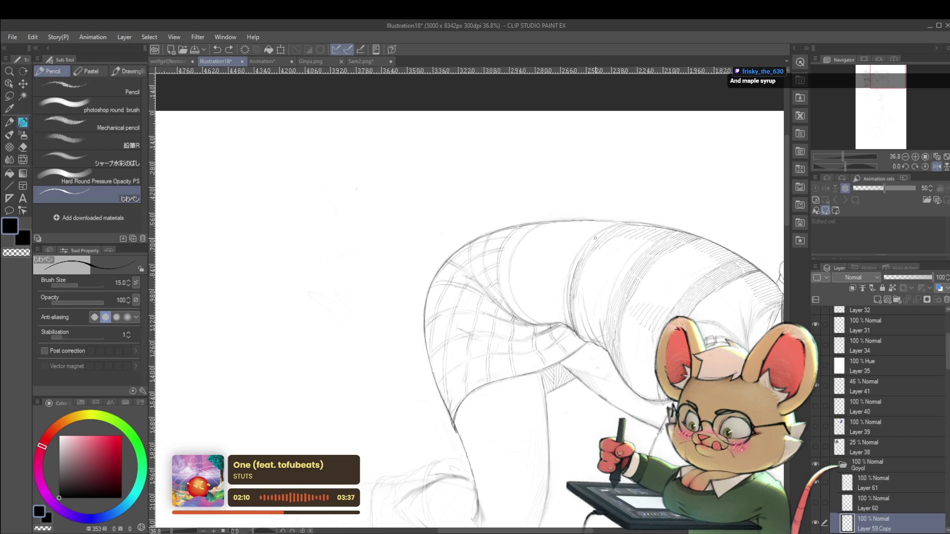
scroll(626, 221, "down", 3)
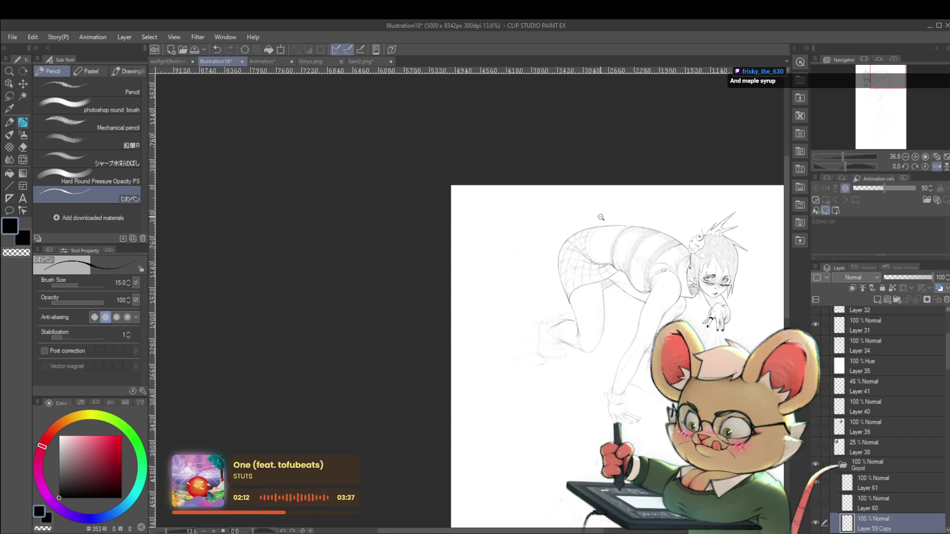
scroll(639, 210, "down", 2)
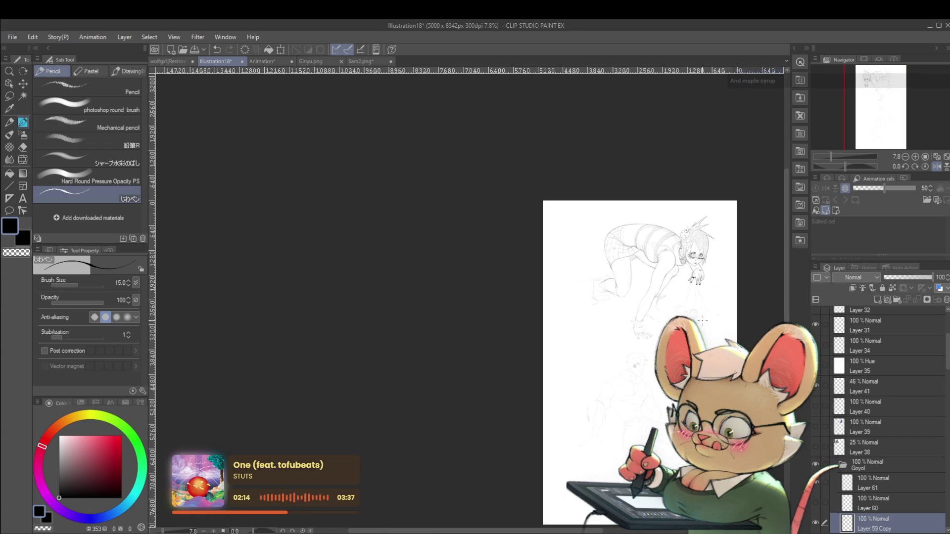
scroll(643, 272, "up", 2)
scroll(613, 283, "up", 2)
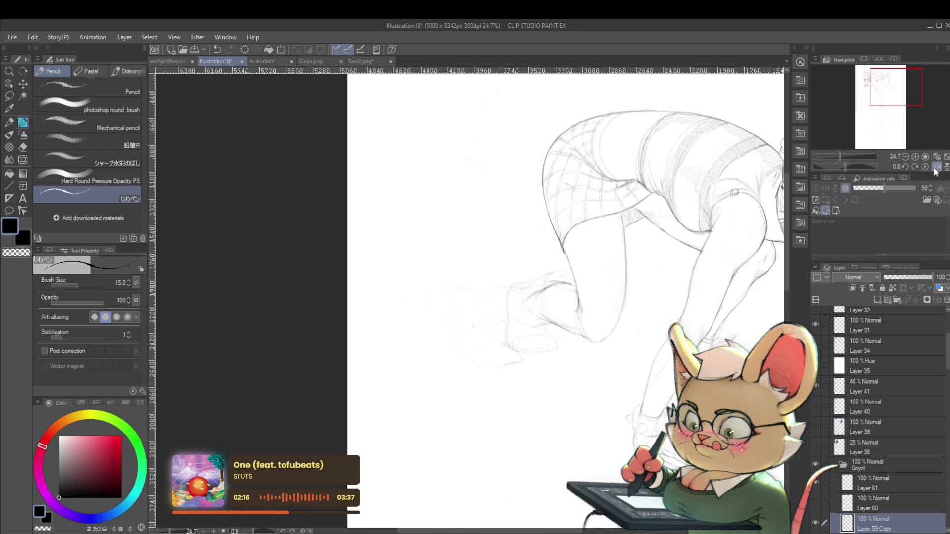
scroll(445, 222, "up", 1)
scroll(335, 216, "up", 1)
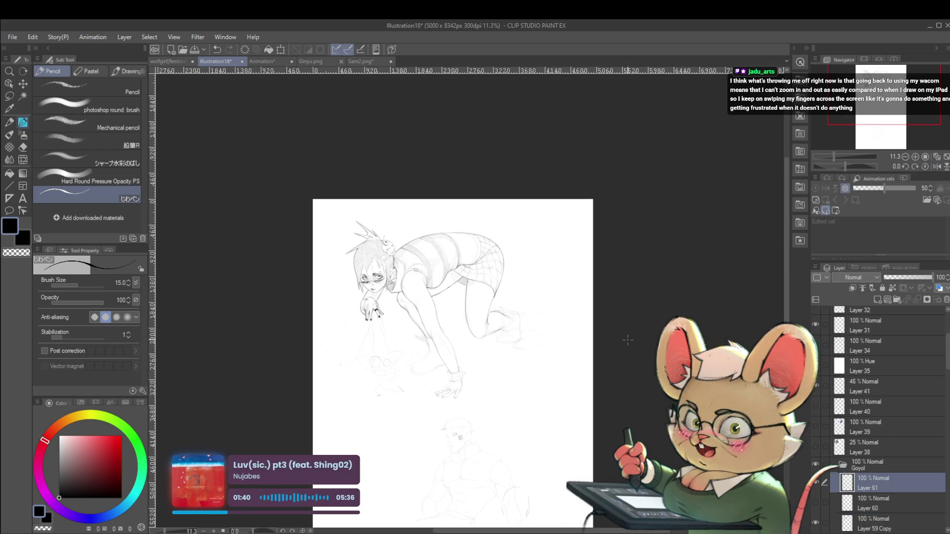
scroll(489, 338, "up", 1)
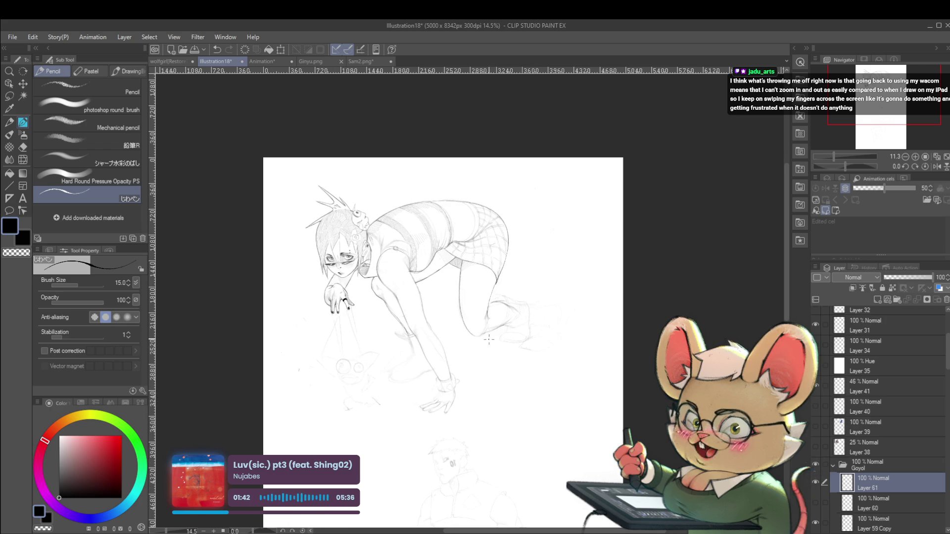
scroll(487, 343, "down", 1)
scroll(495, 342, "up", 2)
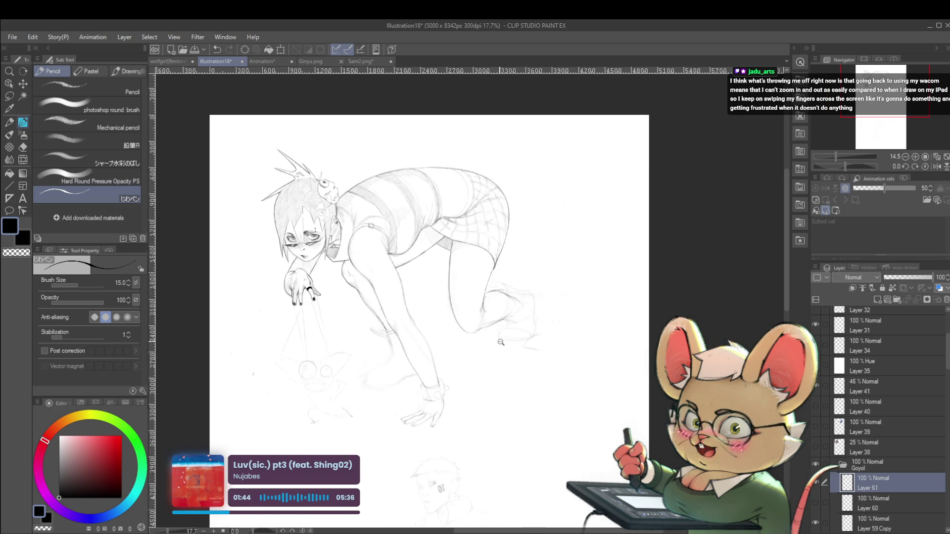
scroll(501, 343, "up", 1)
scroll(502, 342, "down", 2)
scroll(502, 341, "up", 2)
scroll(503, 338, "down", 1)
scroll(504, 338, "down", 1)
scroll(506, 337, "up", 1)
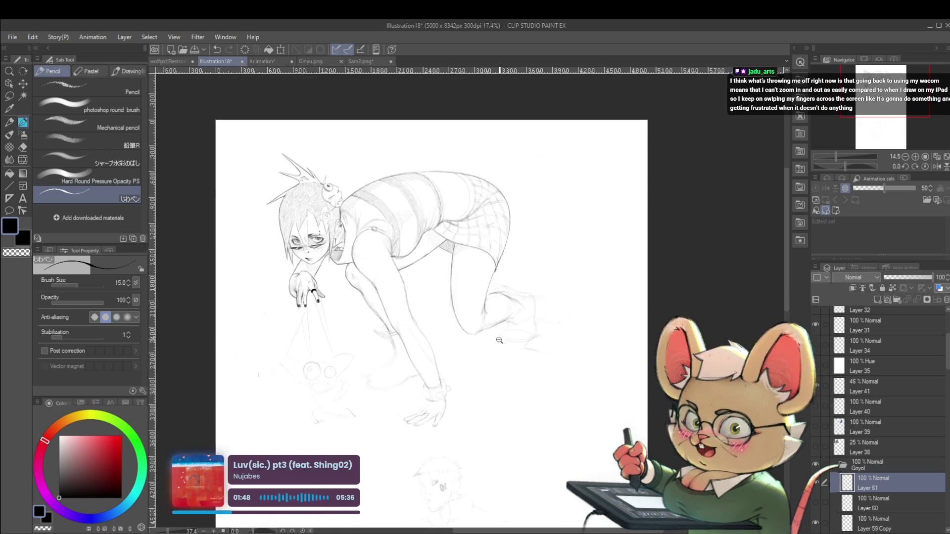
scroll(509, 336, "up", 1)
scroll(509, 336, "down", 1)
scroll(514, 334, "up", 1)
scroll(574, 323, "down", 1)
scroll(560, 330, "down", 2)
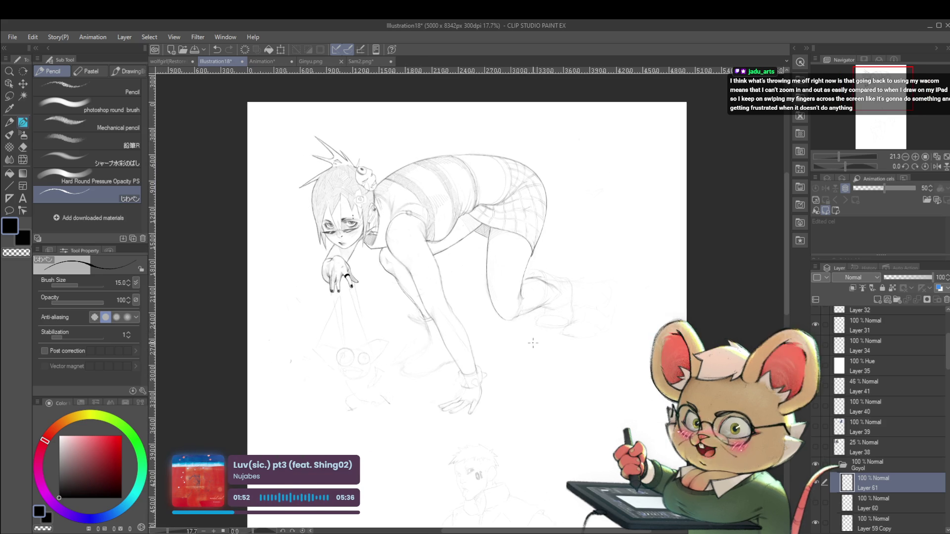
scroll(540, 341, "up", 2)
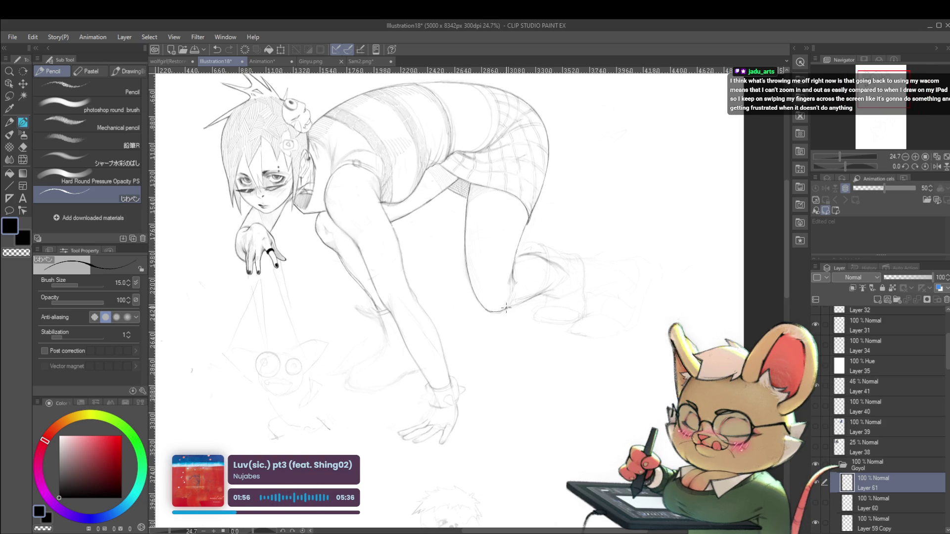
scroll(525, 297, "down", 4)
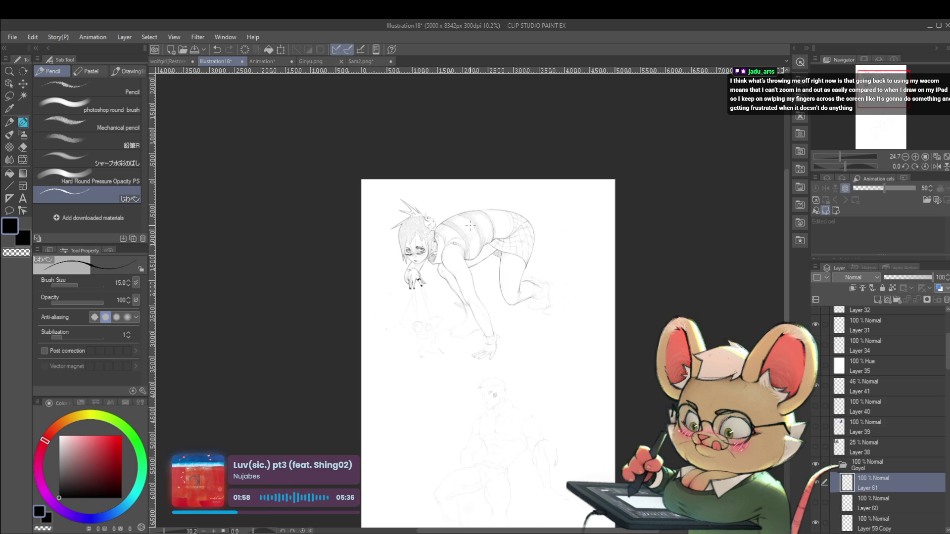
scroll(517, 272, "up", 4)
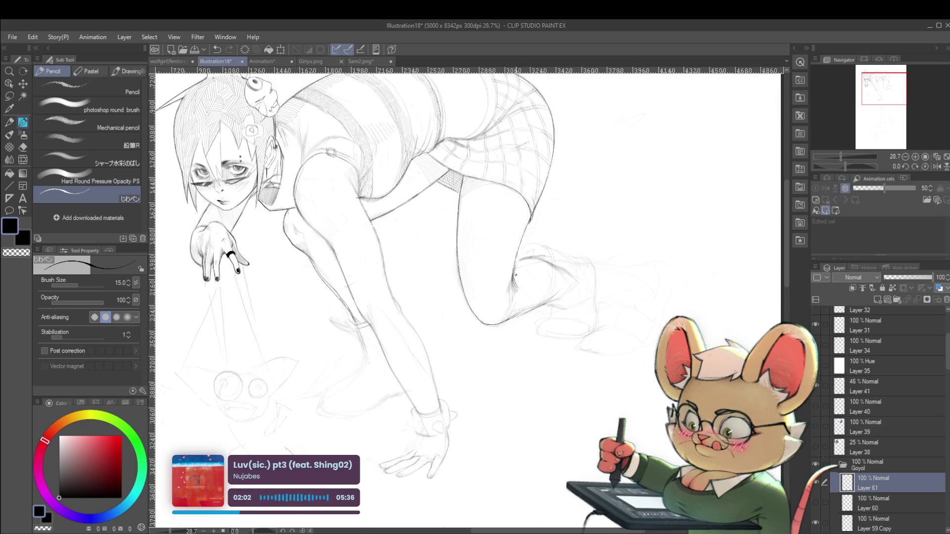
scroll(520, 285, "down", 4)
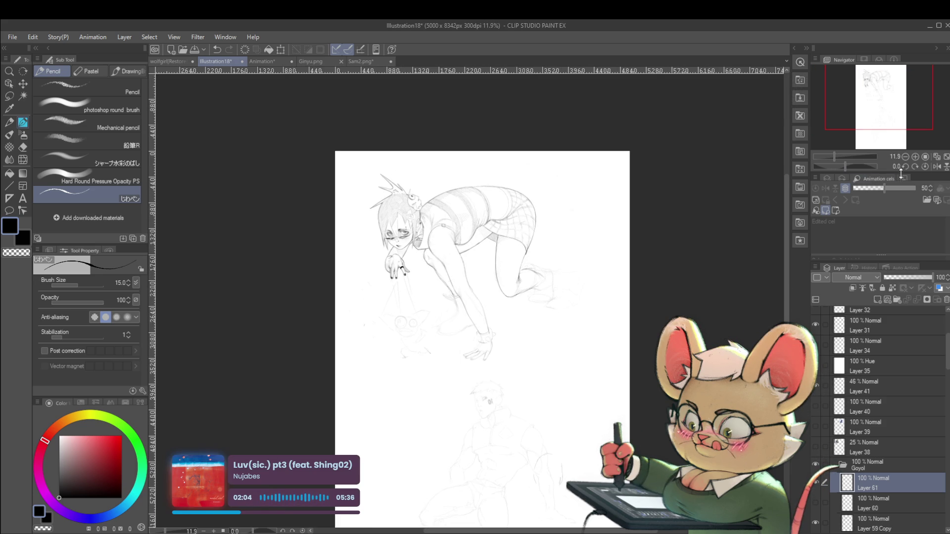
left_click(938, 167)
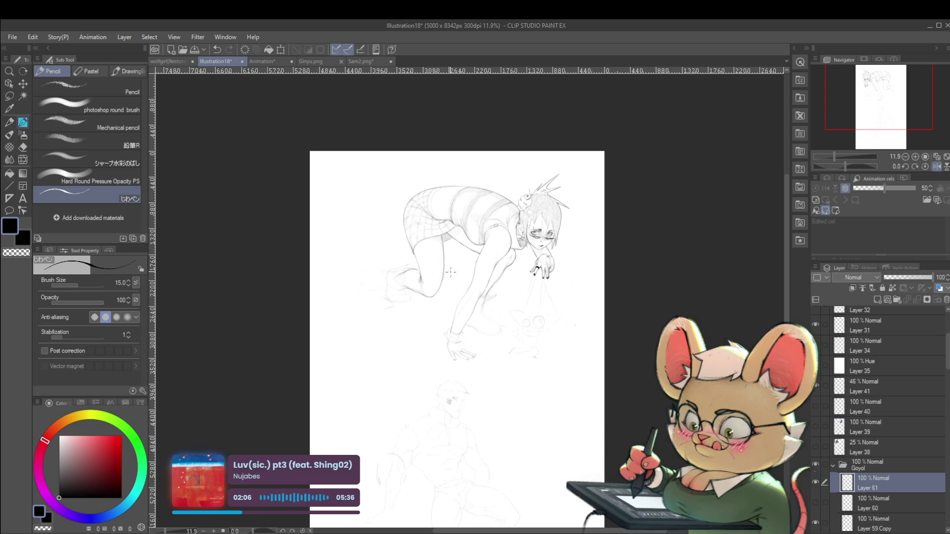
scroll(420, 257, "up", 4)
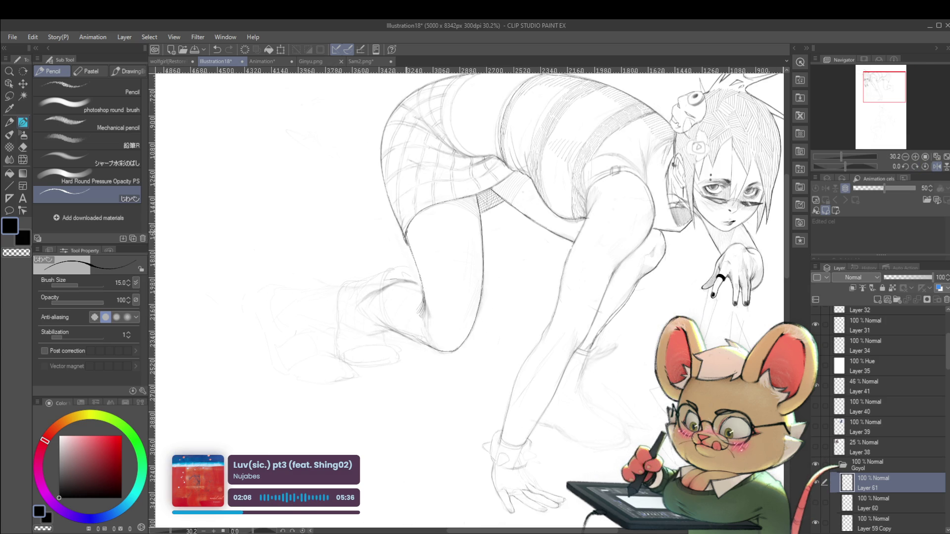
scroll(426, 285, "down", 4)
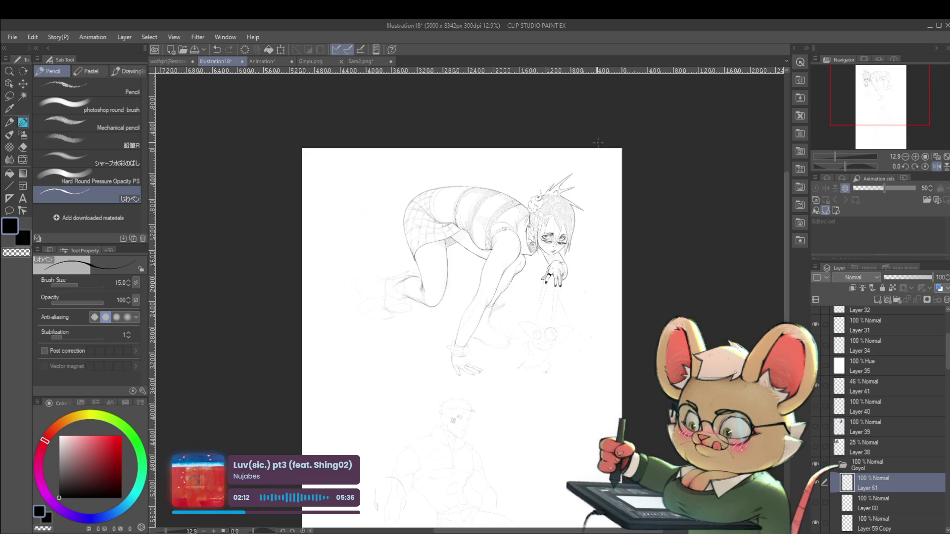
scroll(400, 224, "up", 2)
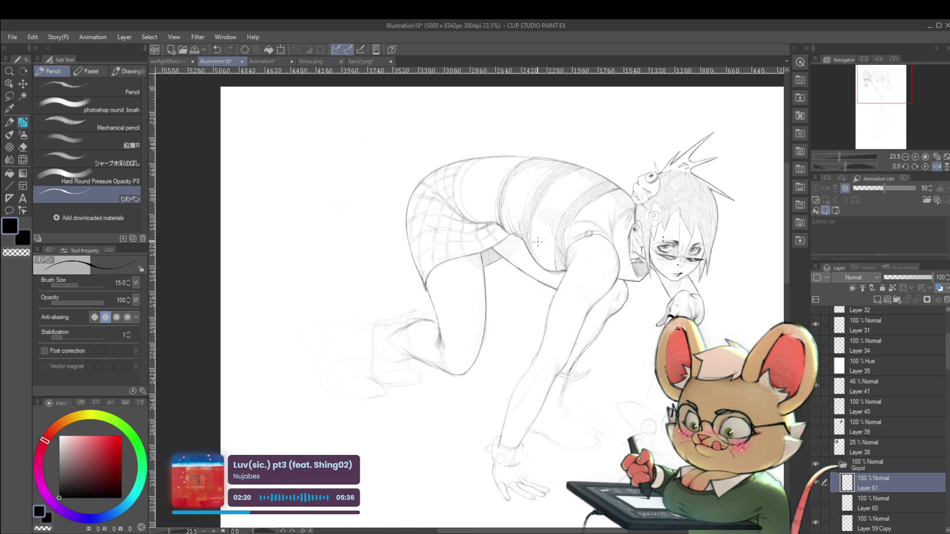
left_click_drag(538, 241, 549, 242)
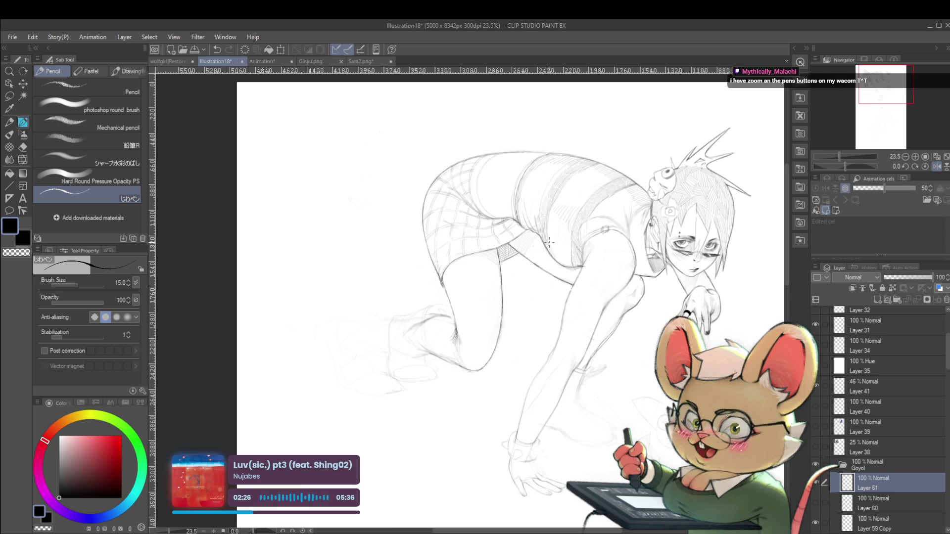
left_click(937, 167)
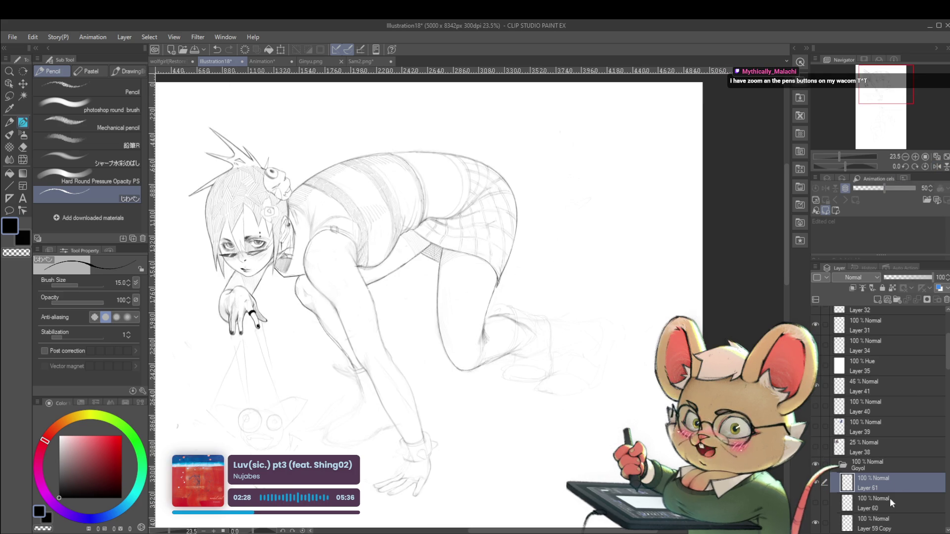
left_click(873, 523)
scroll(493, 300, "up", 2)
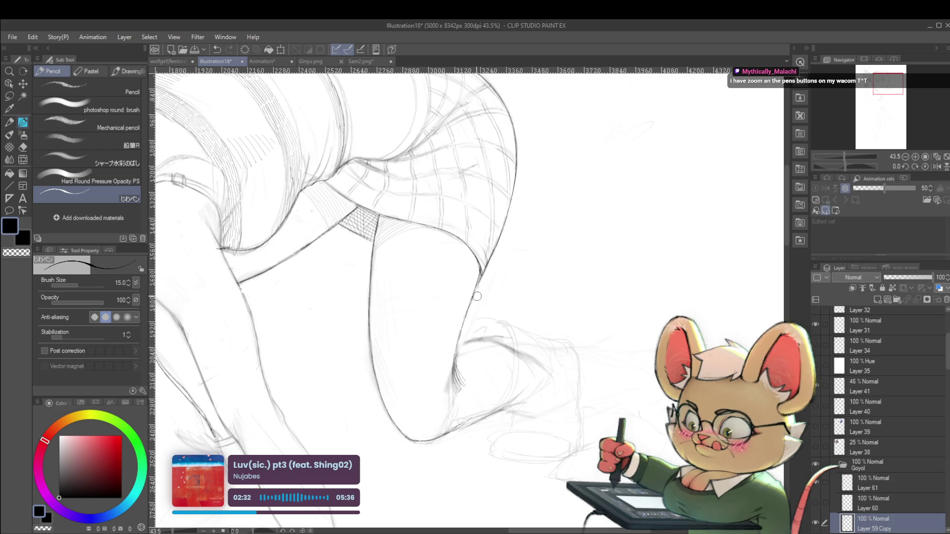
scroll(495, 258, "down", 5)
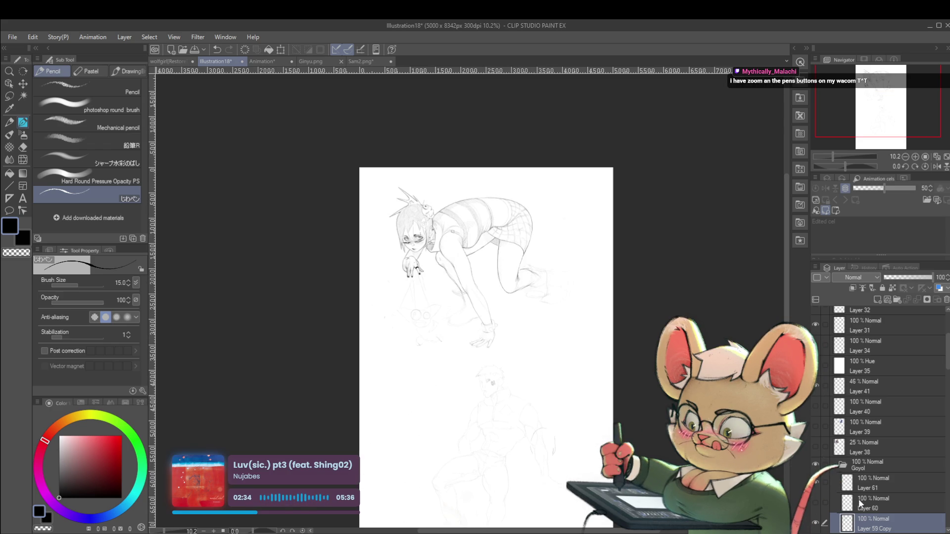
Select Layer 61, mirror the view, and undo then redo the last stroke
left_click(871, 480)
left_click(936, 166)
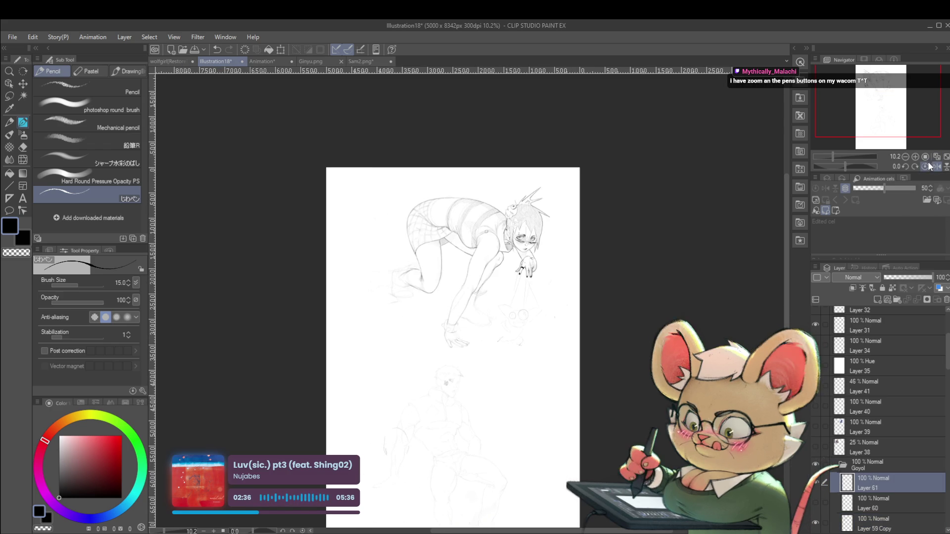
scroll(444, 232, "up", 3)
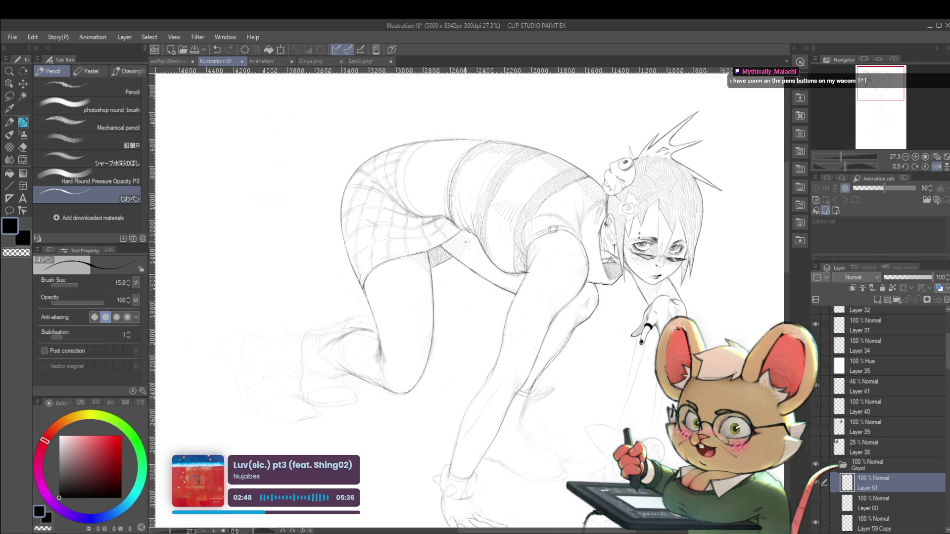
left_click_drag(433, 216, 448, 216)
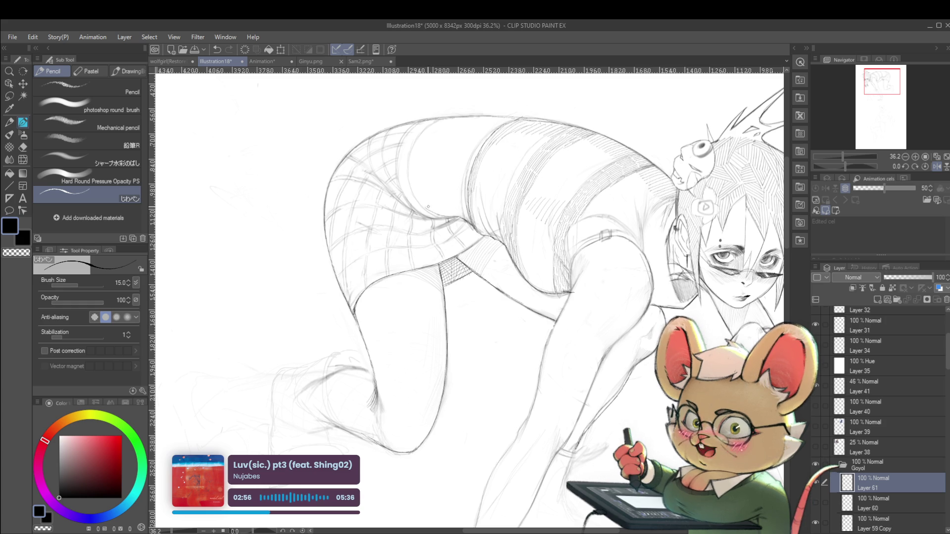
key("ctrl+z")
key("ctrl+y")
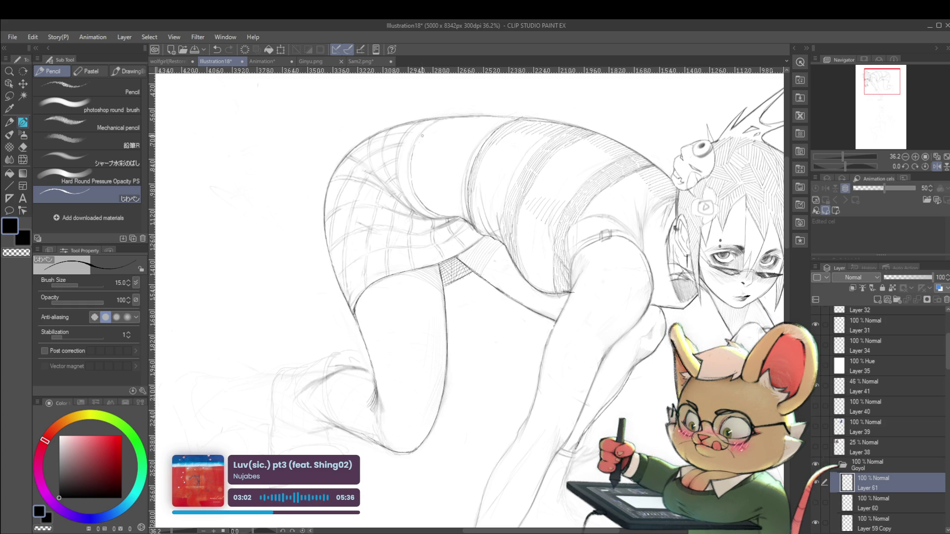
Zoom out, unflip the view, and add short pencil strokes to the skirt
key("ctrl+minus")
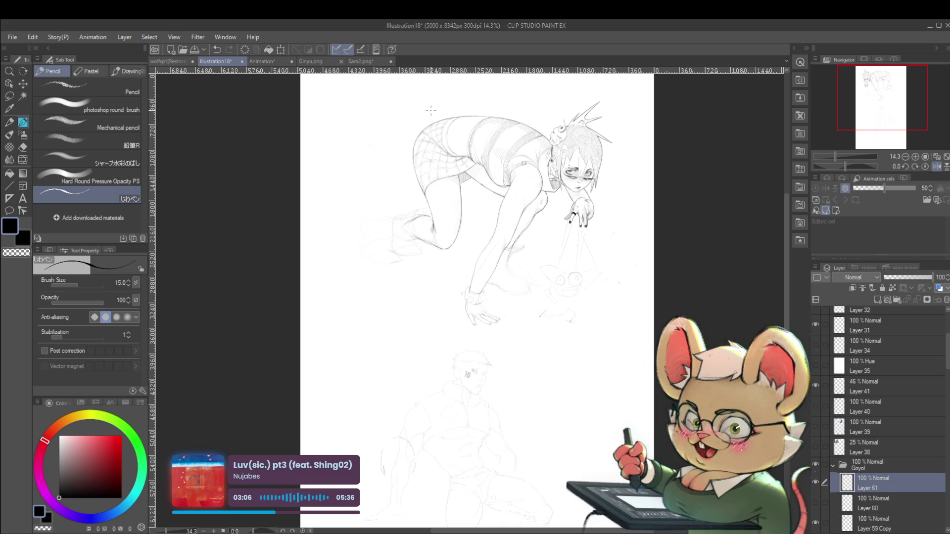
scroll(455, 148, "up", 5)
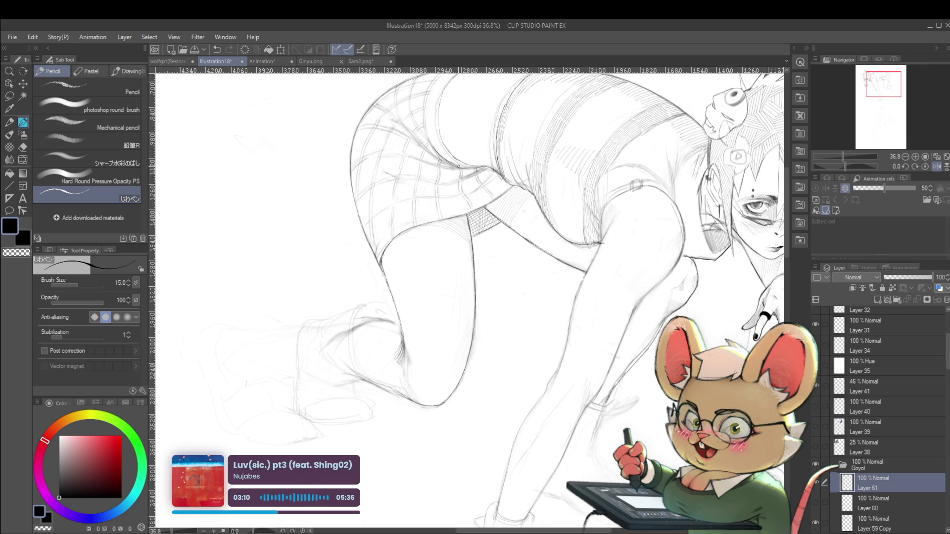
scroll(477, 164, "down", 5)
scroll(434, 136, "down", 2)
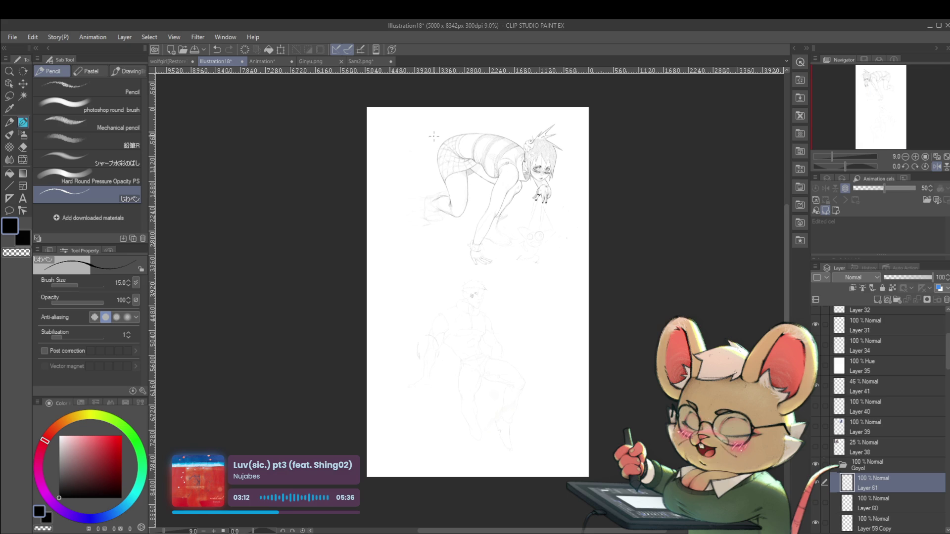
scroll(434, 136, "up", 5)
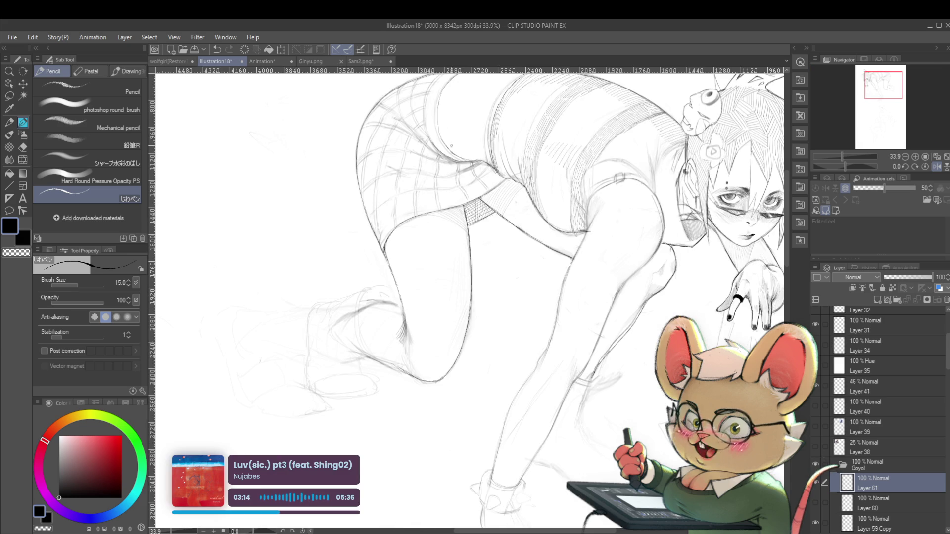
left_click(934, 166)
scroll(509, 122, "up", 5)
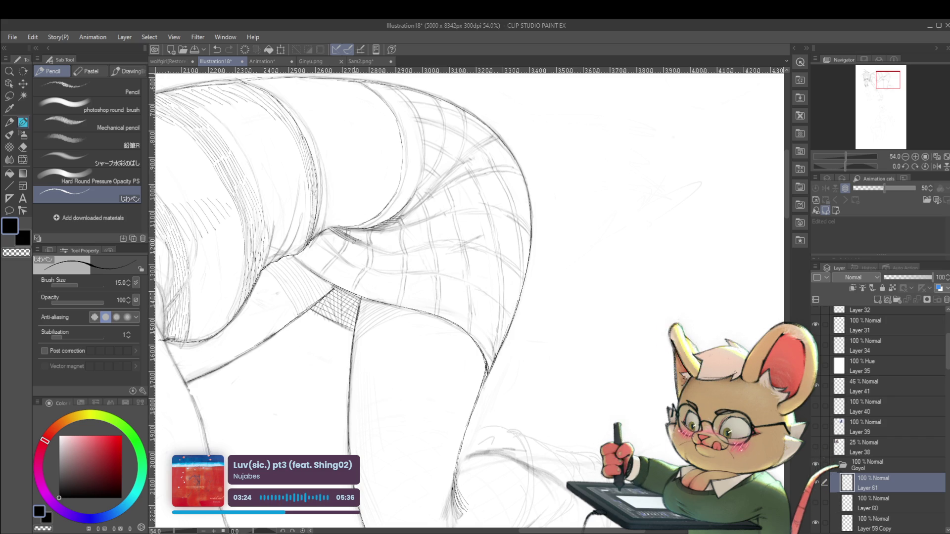
mouse_move(346, 236)
left_mouse_down()
mouse_move(396, 252)
mouse_move(355, 222)
left_mouse_up()
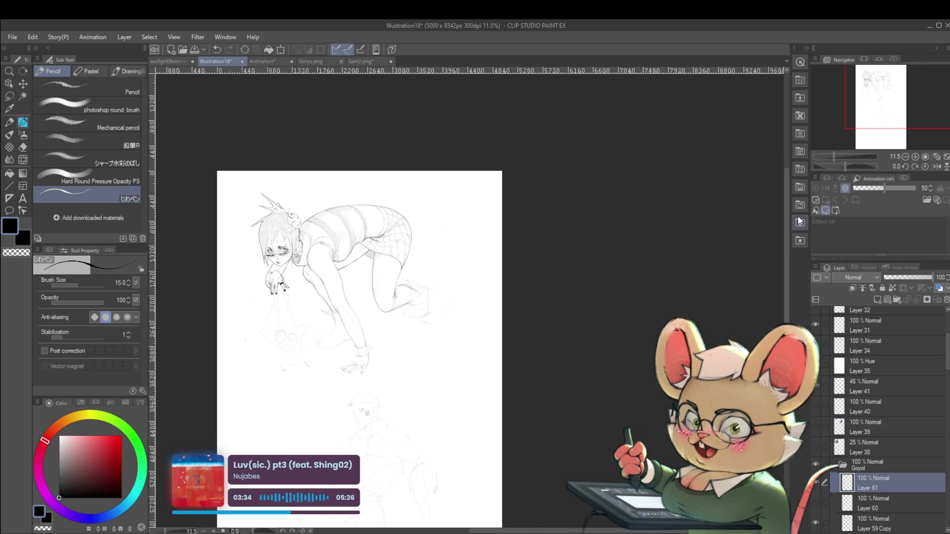
Pan the page right, briefly select Layer 59 Copy, return to Layer 61, and flip the view
left_click_drag(531, 339, 609, 350)
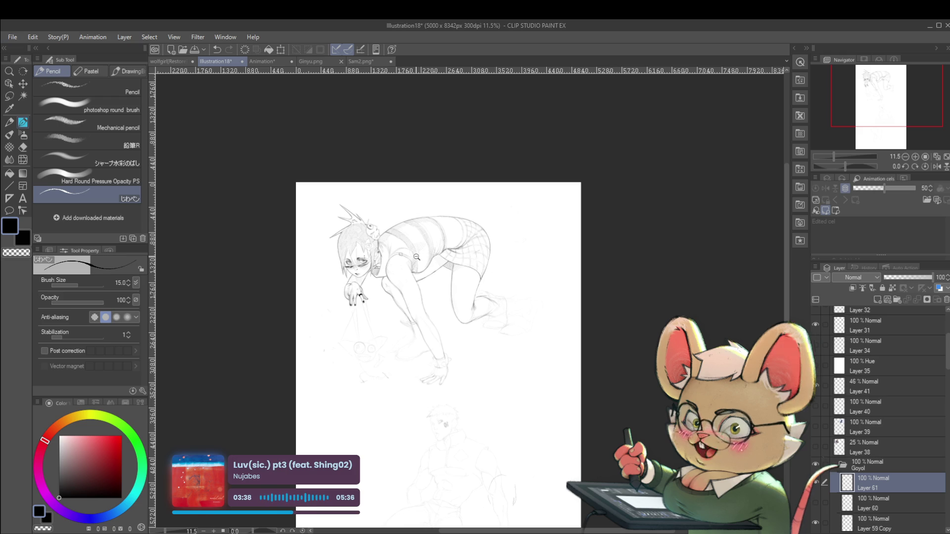
scroll(416, 255, "up", 2)
scroll(450, 218, "up", 1)
left_click_drag(450, 218, 462, 214)
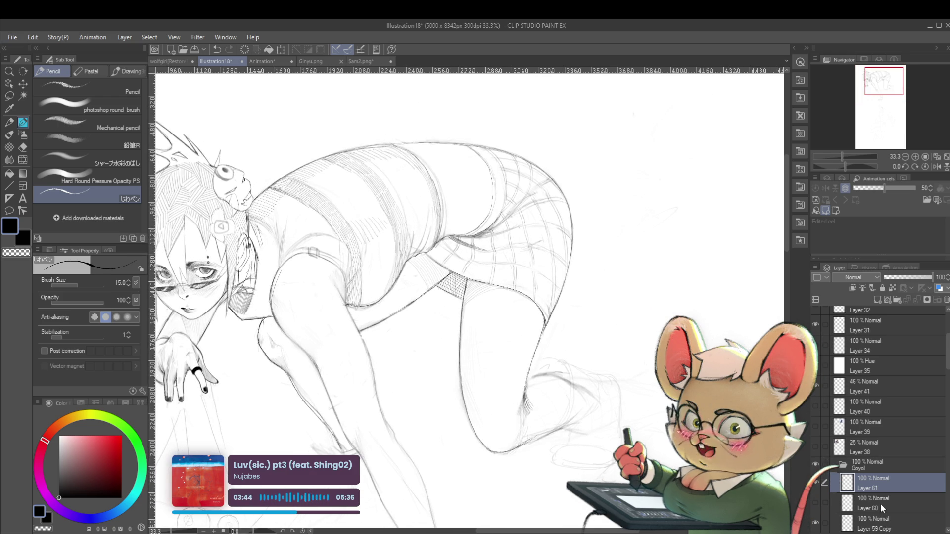
left_click(870, 527)
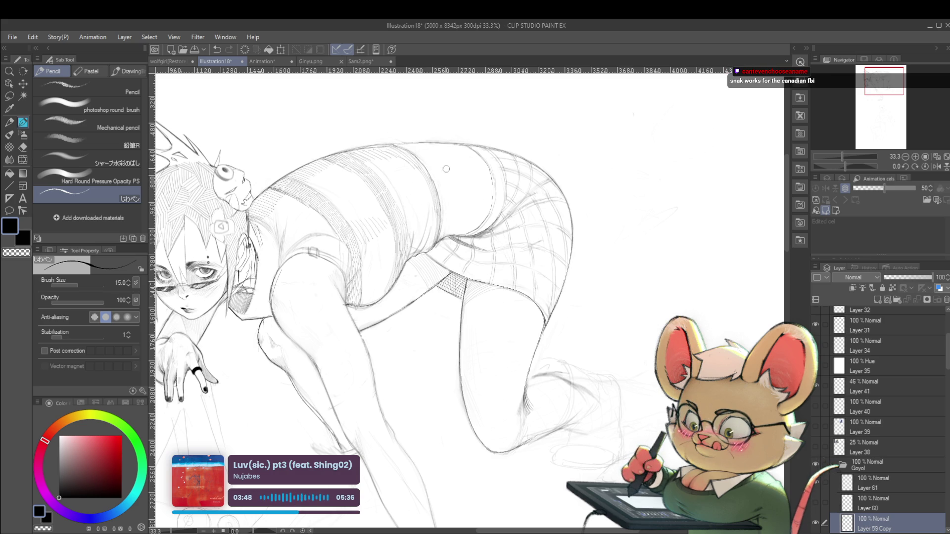
scroll(444, 206, "down", 2)
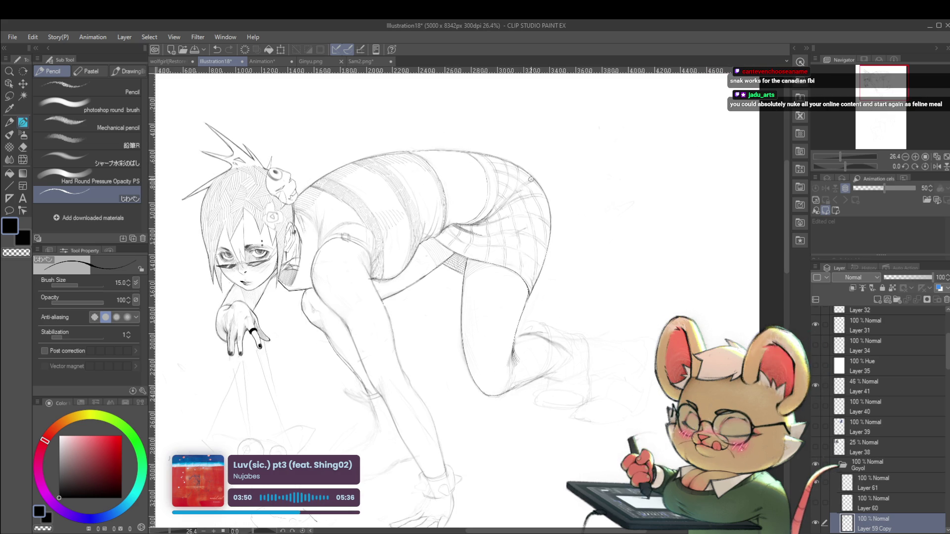
left_click(865, 484)
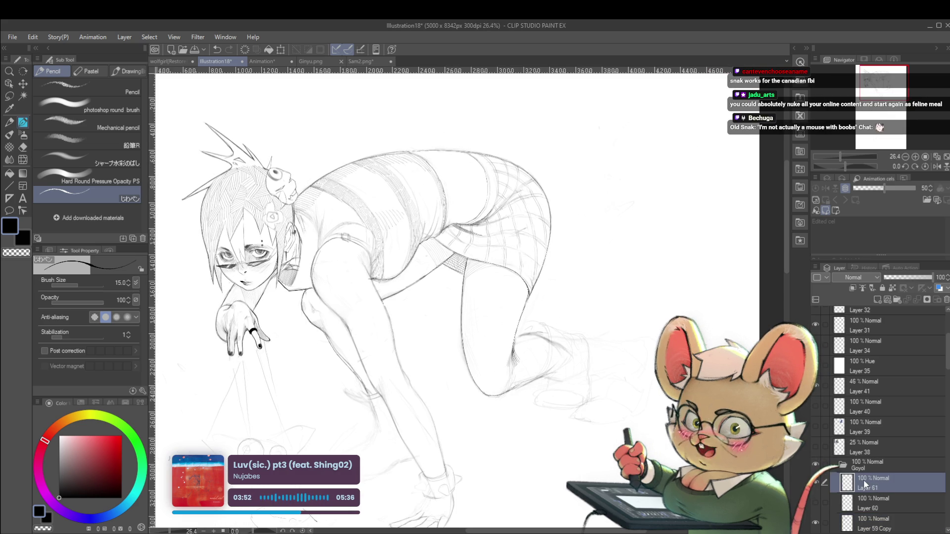
left_click(938, 166)
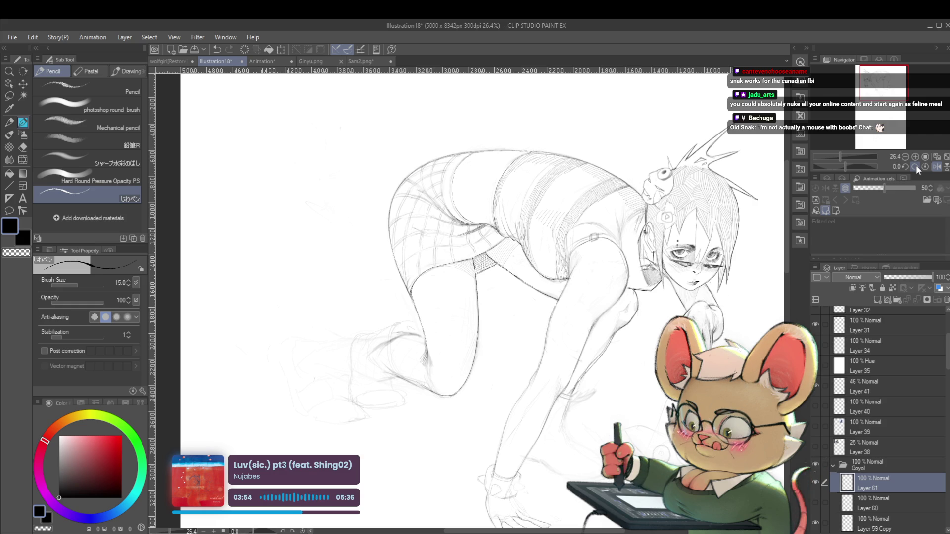
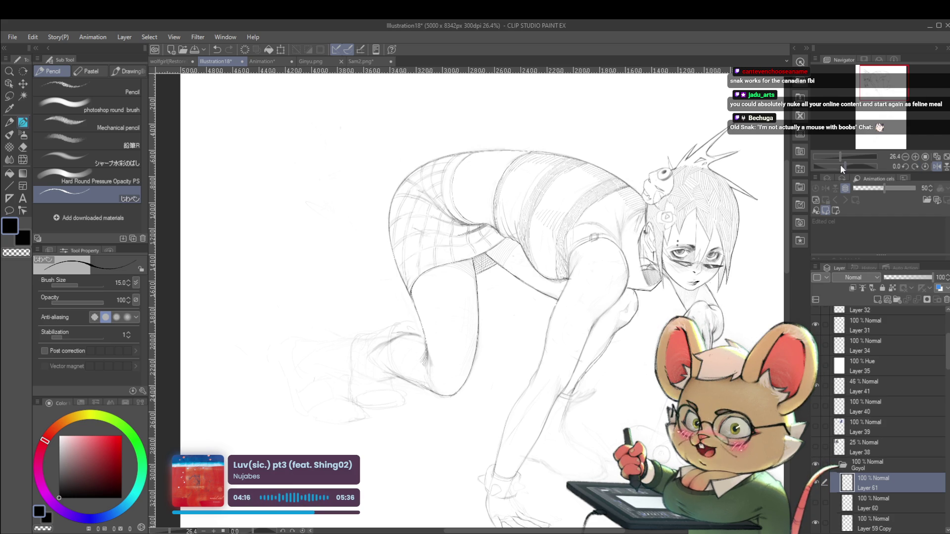
Mirror the canvas view and zoom around to check the crawling figure's proportions
left_click(937, 166)
left_click_drag(569, 289, 586, 319)
scroll(434, 189, "up", 2)
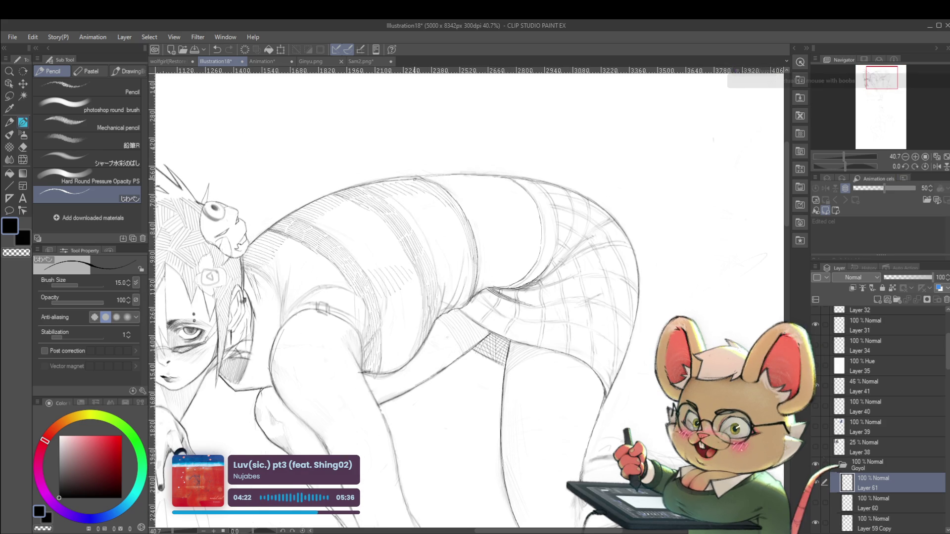
scroll(440, 185, "down", 4)
key("h")
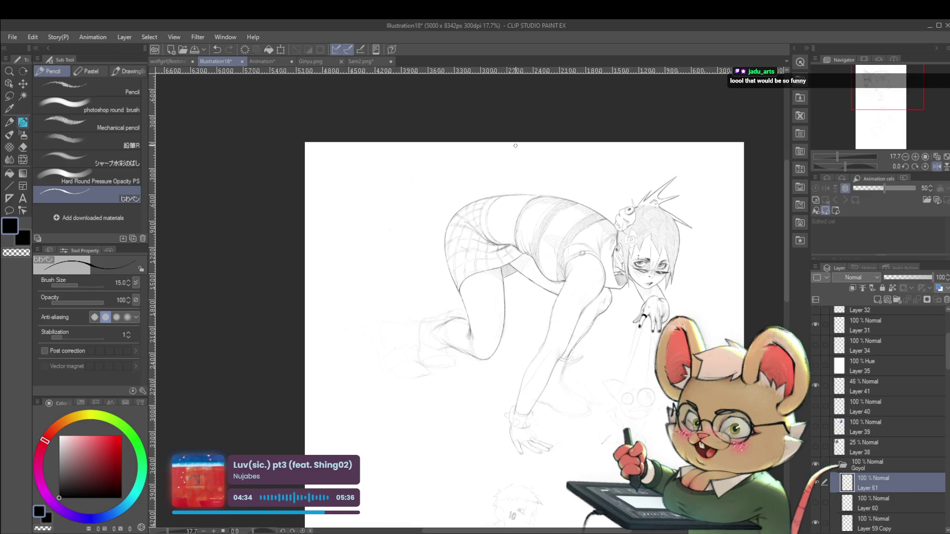
scroll(480, 289, "up", 4)
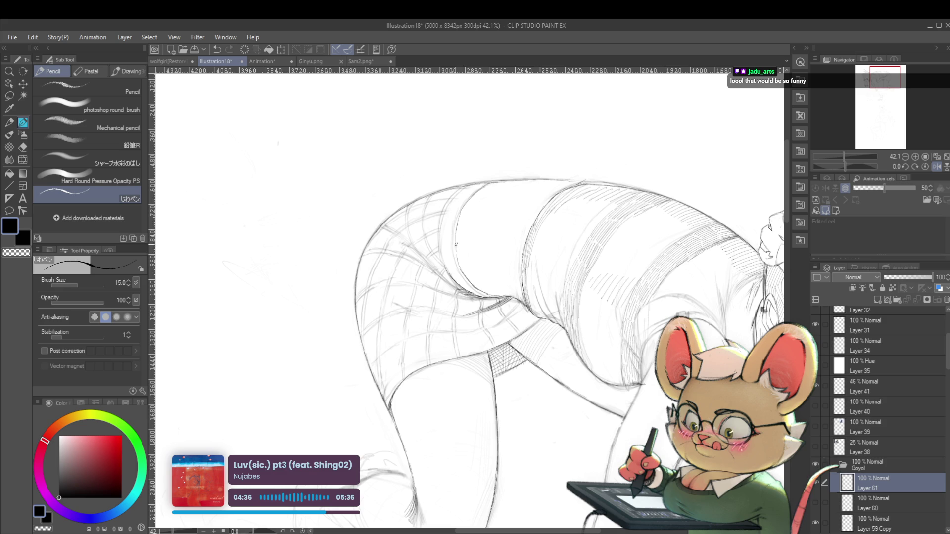
scroll(475, 262, "up", 2)
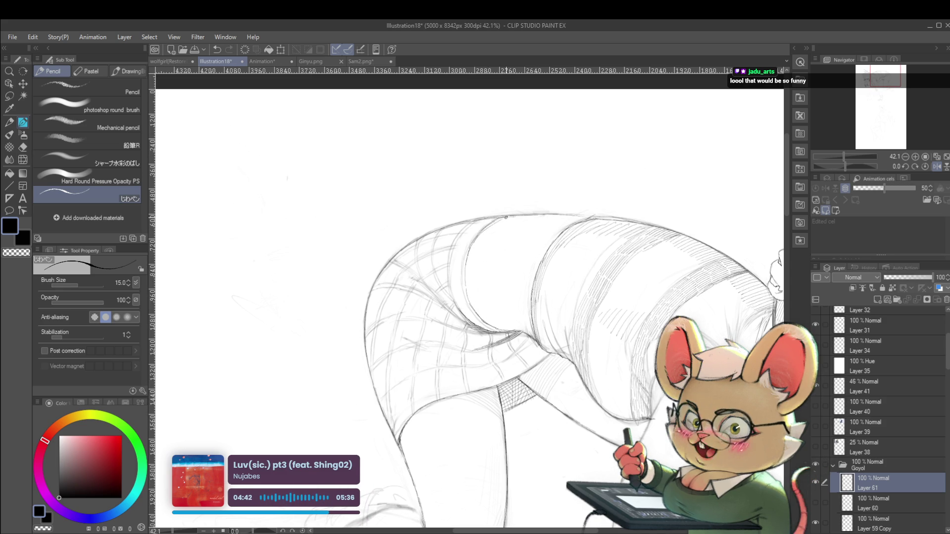
scroll(551, 221, "down", 5)
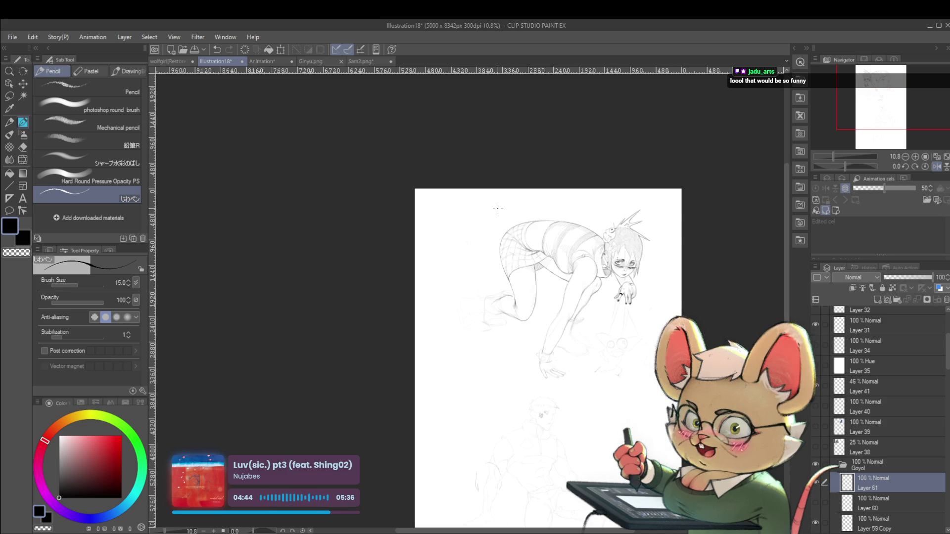
Flip the view back, review the sketch at several zoom levels, and select Layer 59 Copy
left_click(936, 167)
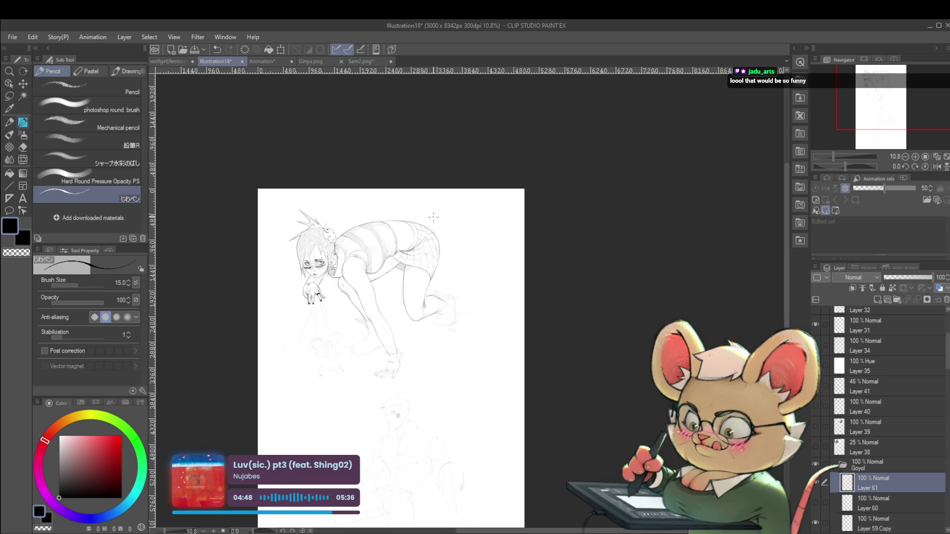
scroll(422, 313, "up", 2)
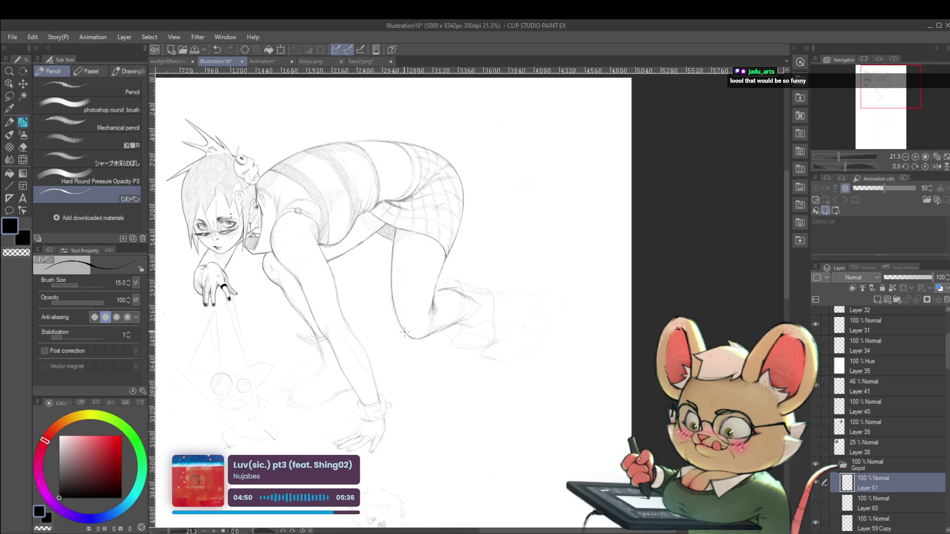
scroll(422, 338, "down", 2)
scroll(373, 306, "up", 4)
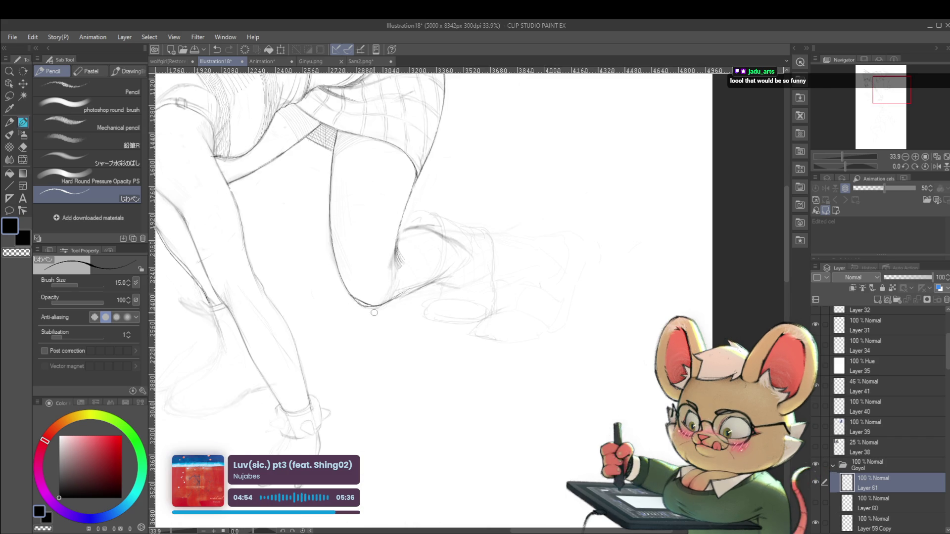
scroll(365, 308, "down", 3)
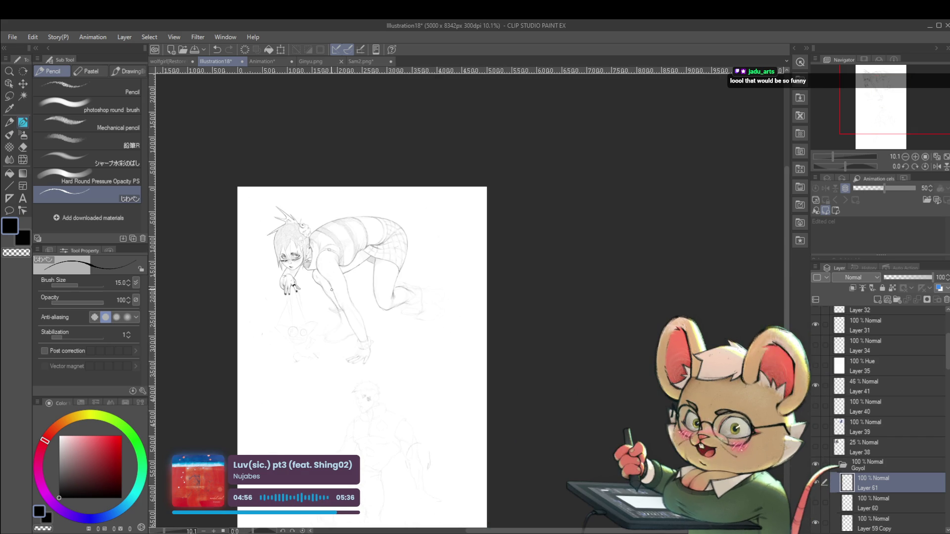
scroll(364, 262, "up", 4)
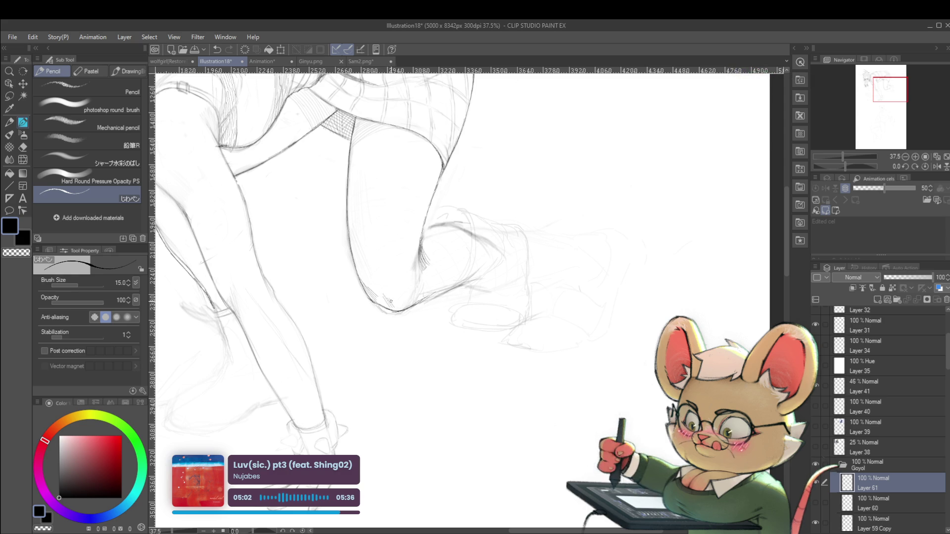
scroll(394, 276, "down", 4)
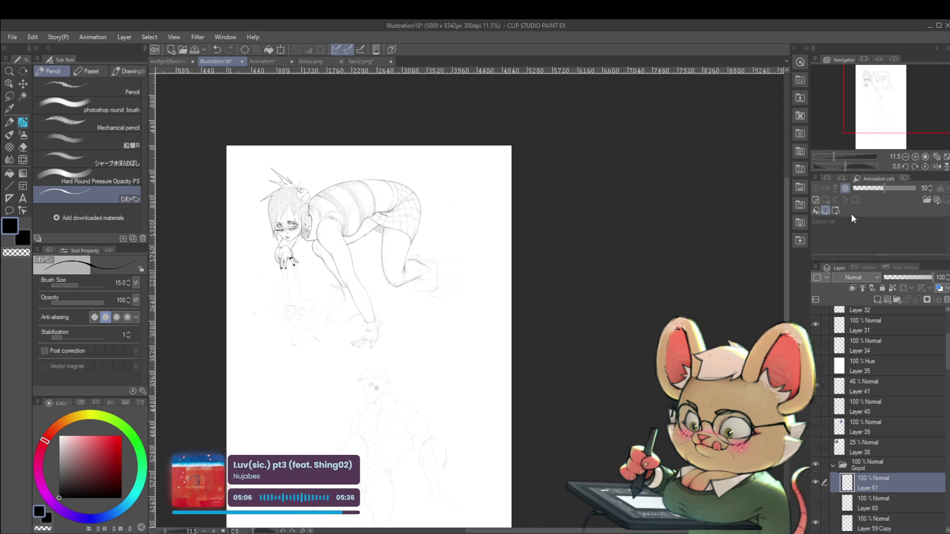
scroll(393, 260, "up", 4)
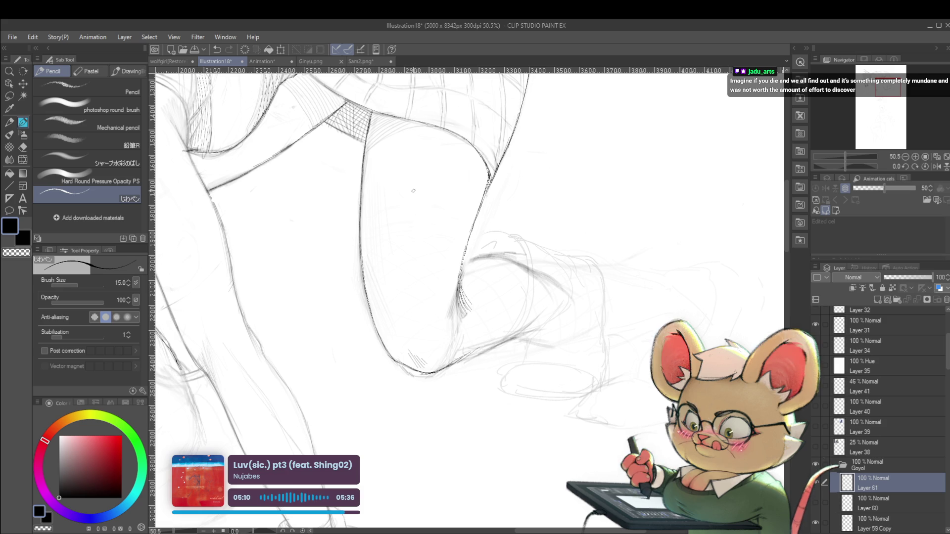
left_click(869, 517)
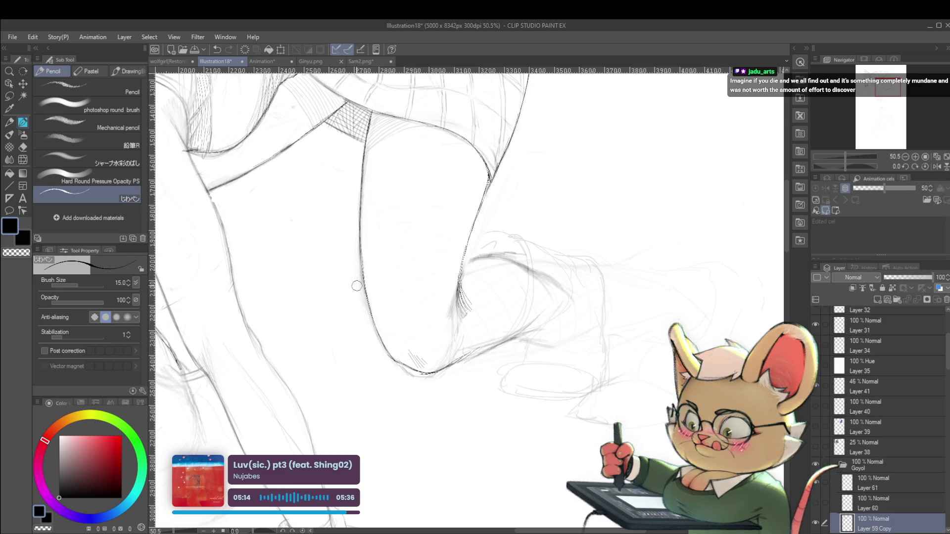
Mirror the view, flip it back, and add a short pencil stroke at the knee
scroll(367, 326, "down", 5)
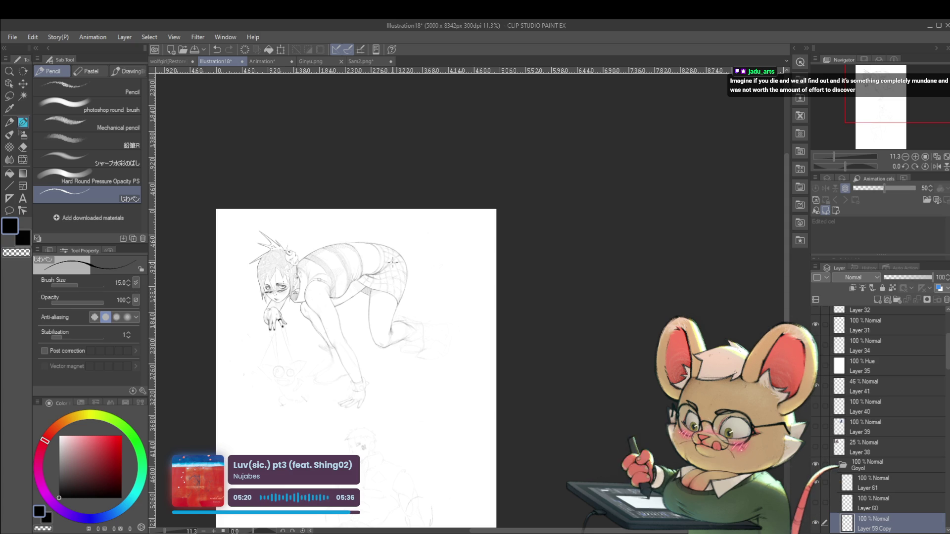
left_click_drag(392, 262, 417, 214)
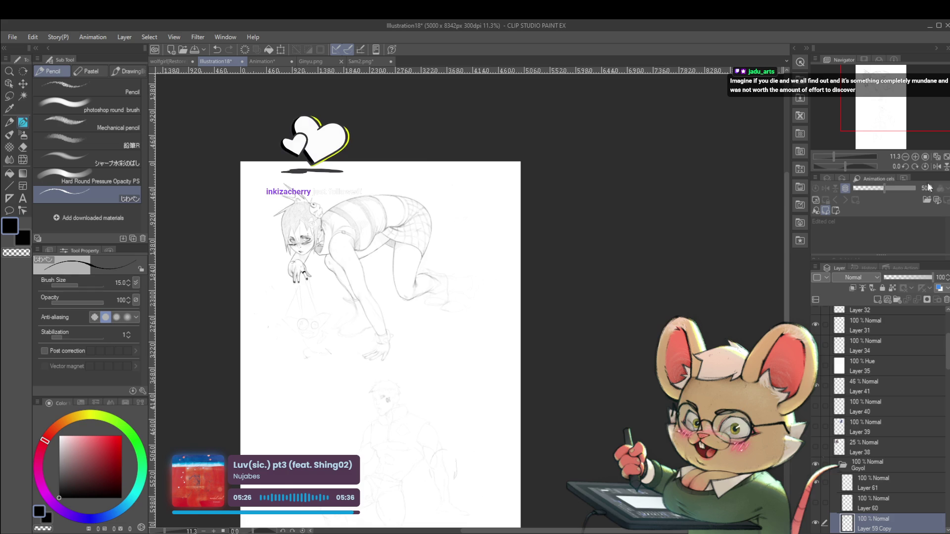
left_click(937, 166)
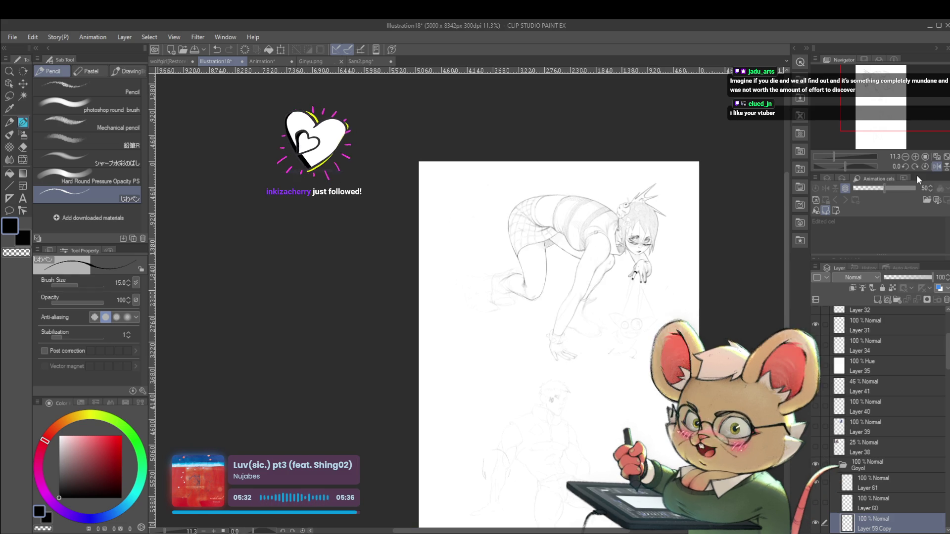
scroll(547, 287, "up", 5)
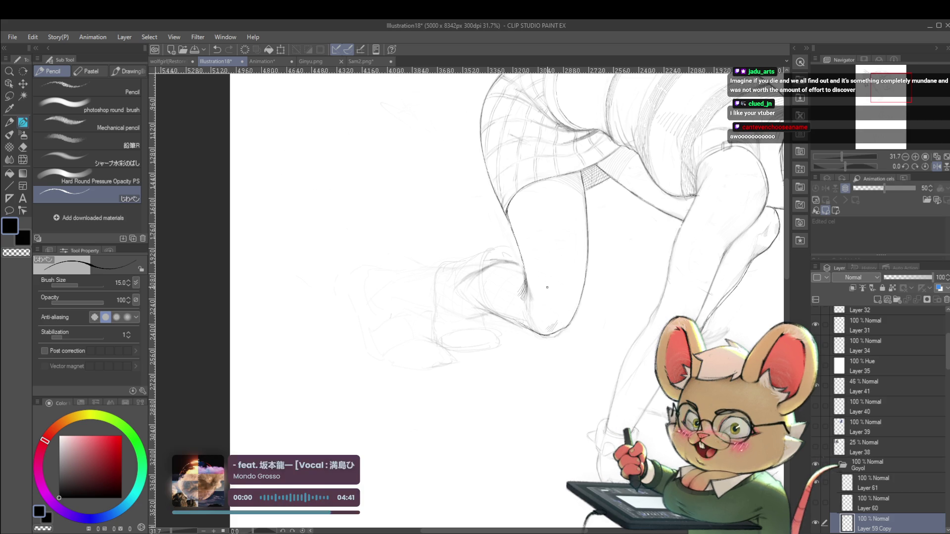
left_click(937, 166)
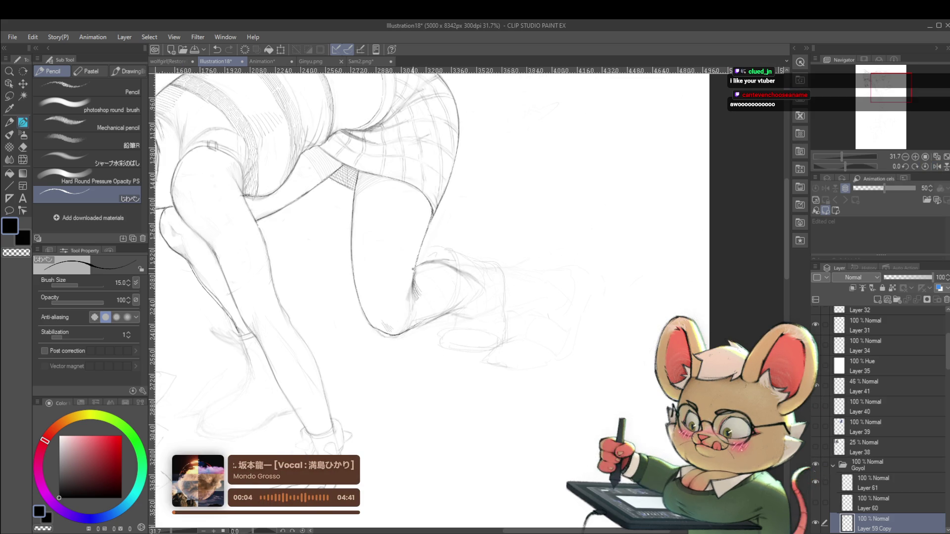
left_click_drag(417, 266, 426, 263)
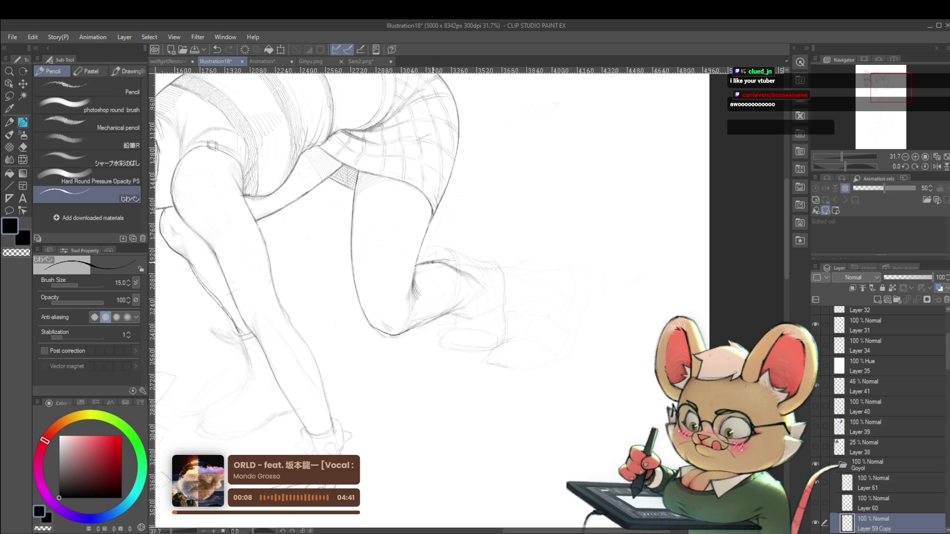
Reposition the page in view and return to drawing on Layer 61
scroll(445, 168, "down", 5)
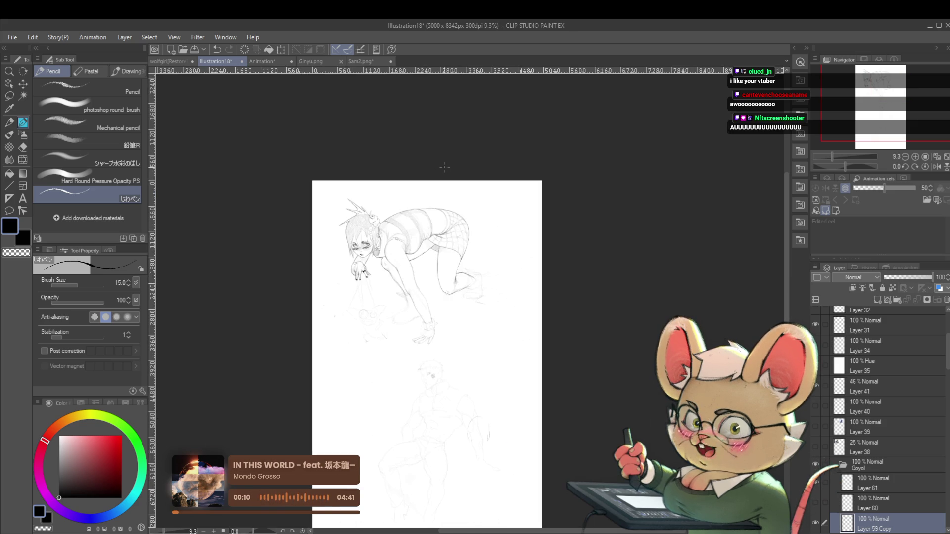
scroll(416, 256, "up", 3)
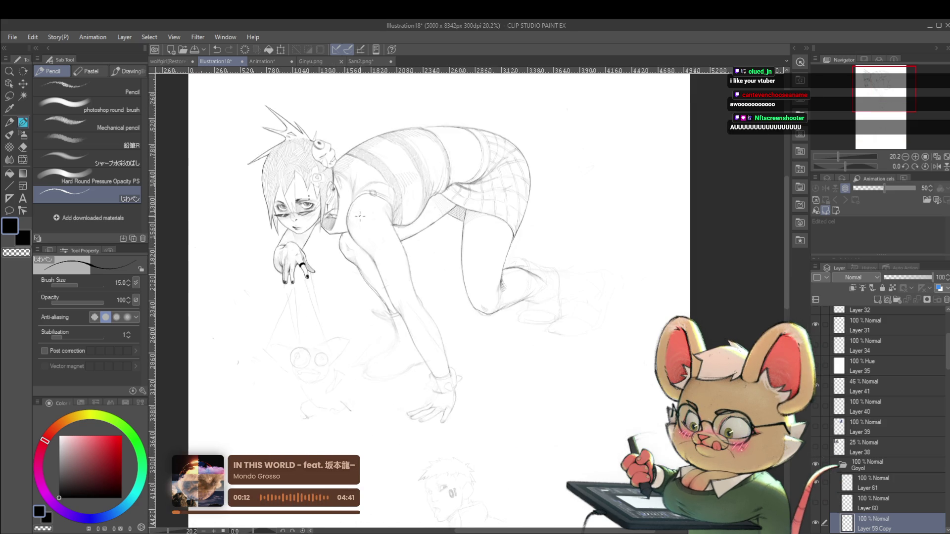
scroll(342, 197, "up", 2)
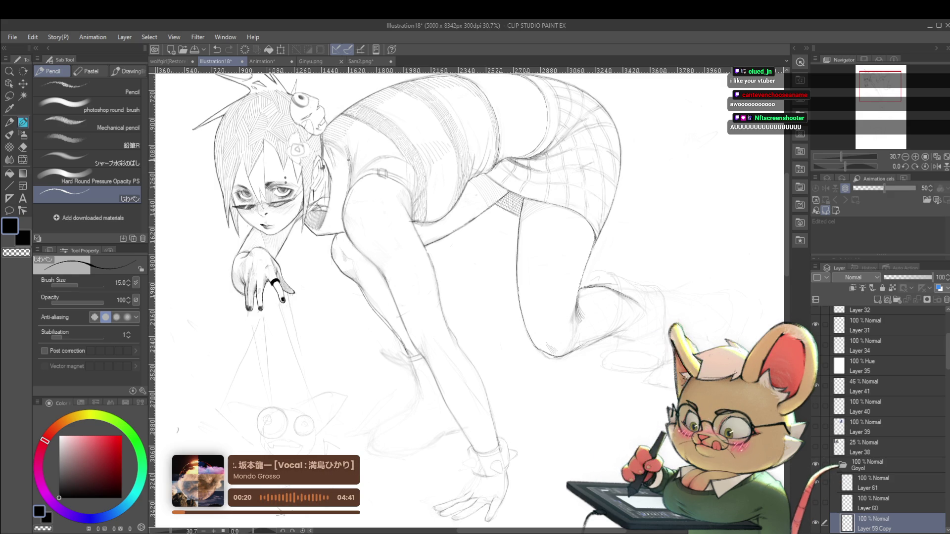
scroll(343, 144, "down", 3)
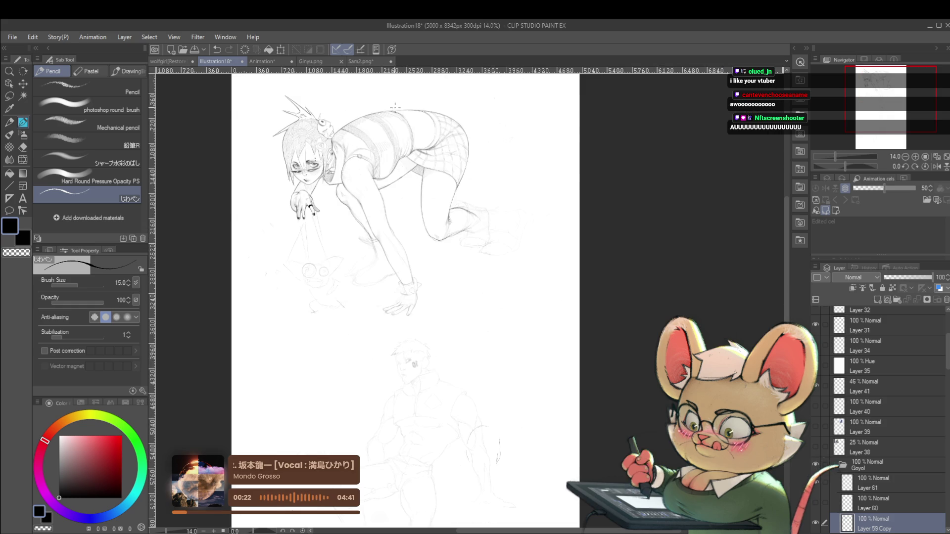
left_click_drag(406, 139, 395, 194)
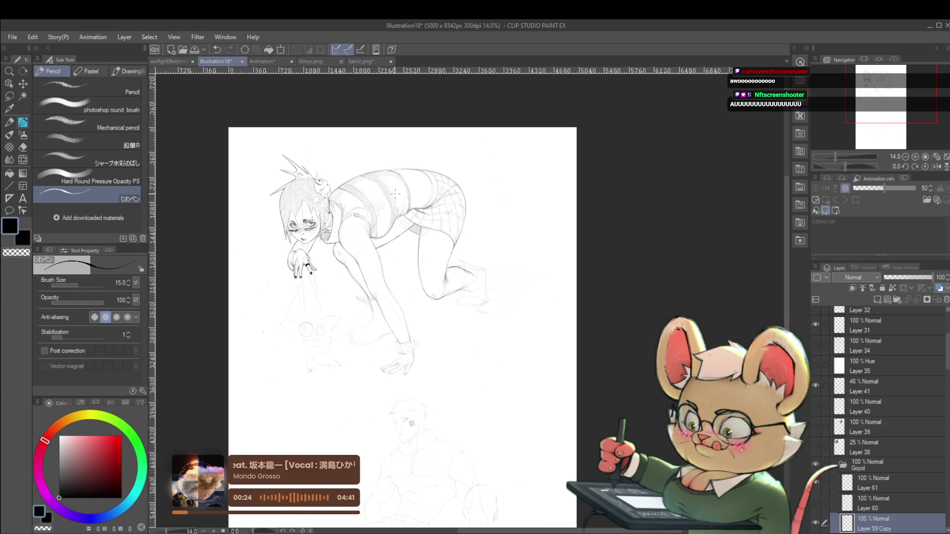
scroll(396, 194, "up", 3)
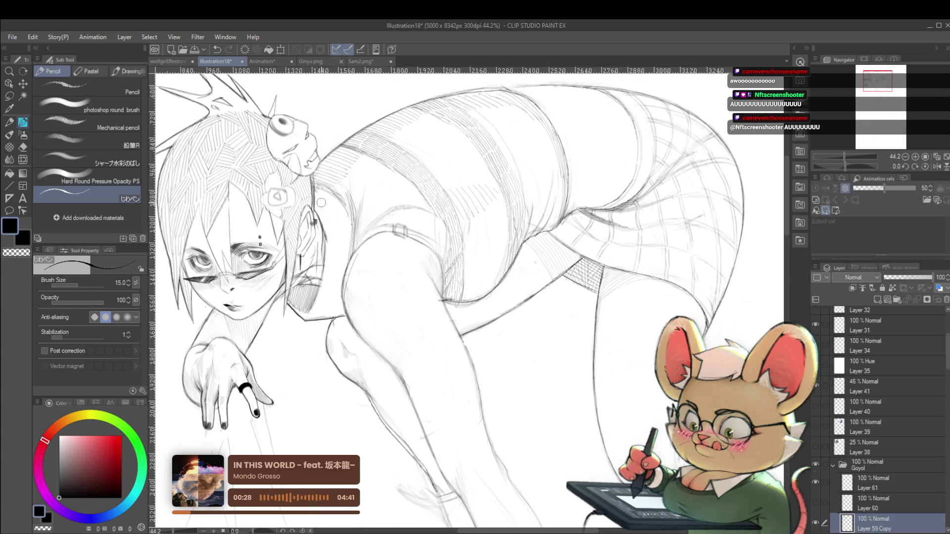
left_click(325, 182, "ctrl+shift")
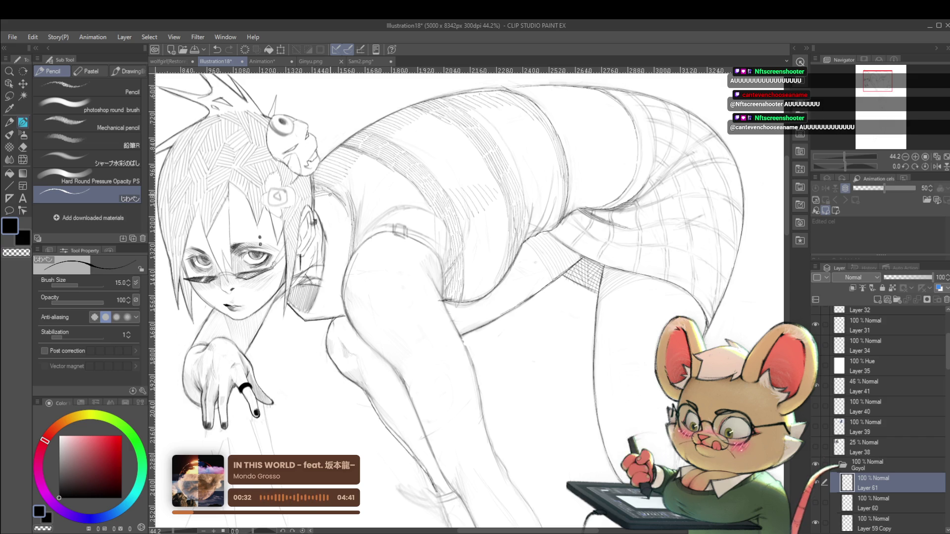
Mirror the view, tilt the canvas, and draw a pencil stroke
left_click(936, 167)
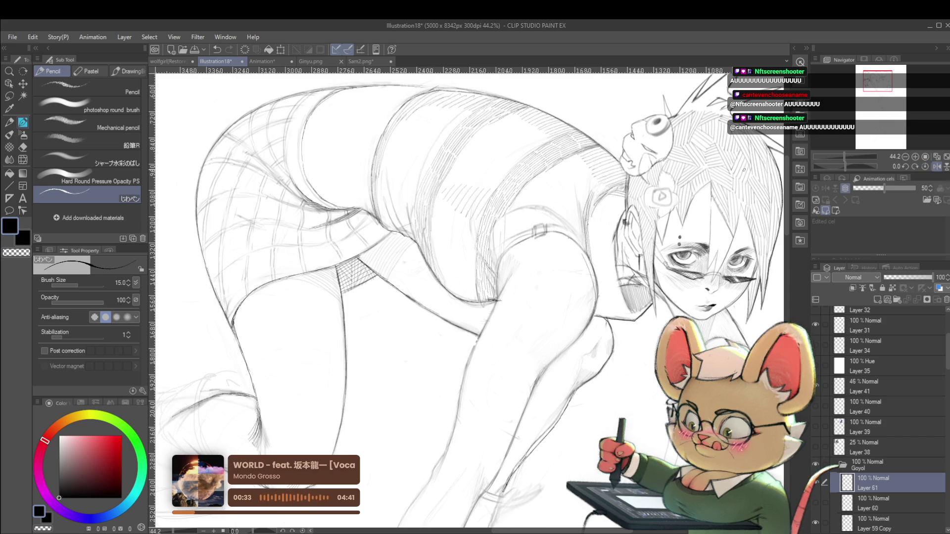
key("r")
left_click_drag(683, 179, 267, 155)
key("p")
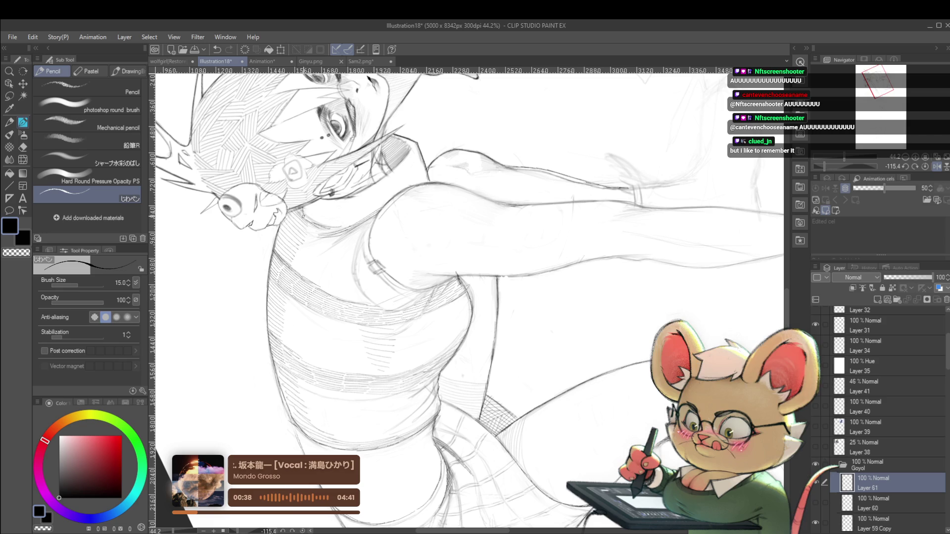
left_click_drag(313, 200, 314, 219)
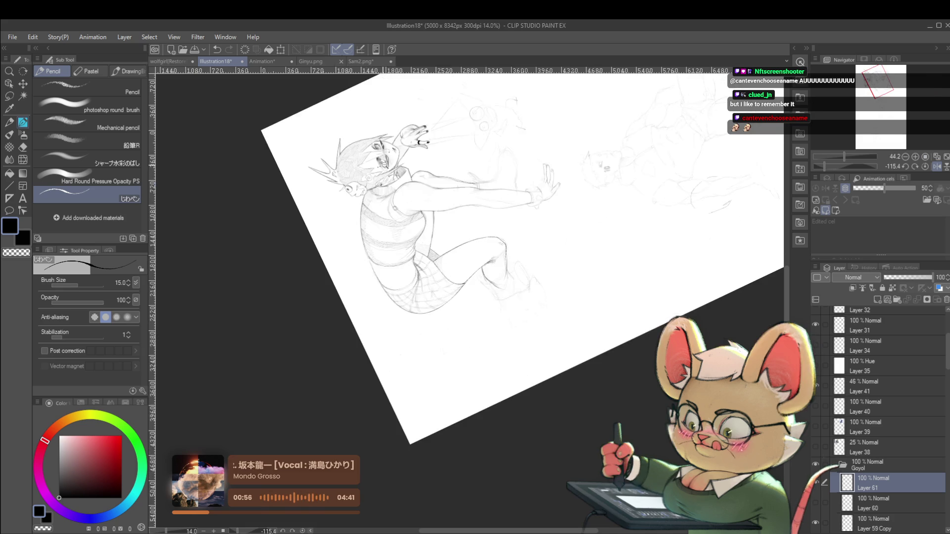
Reset and re-tilt the rotation, zoom in, and add a short stroke near the girl's collar
scroll(370, 202, "down", 5)
key("ctrl+at")
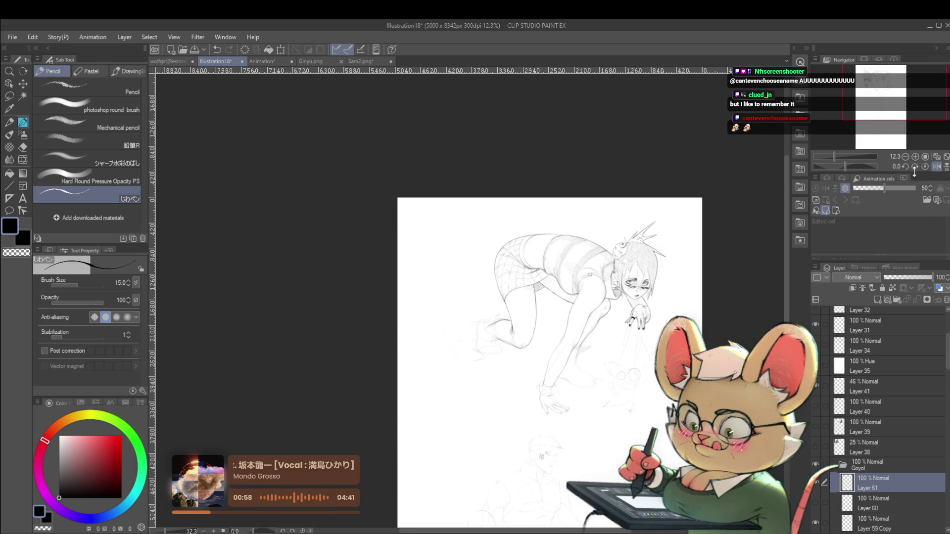
left_click_drag(679, 329, 682, 296)
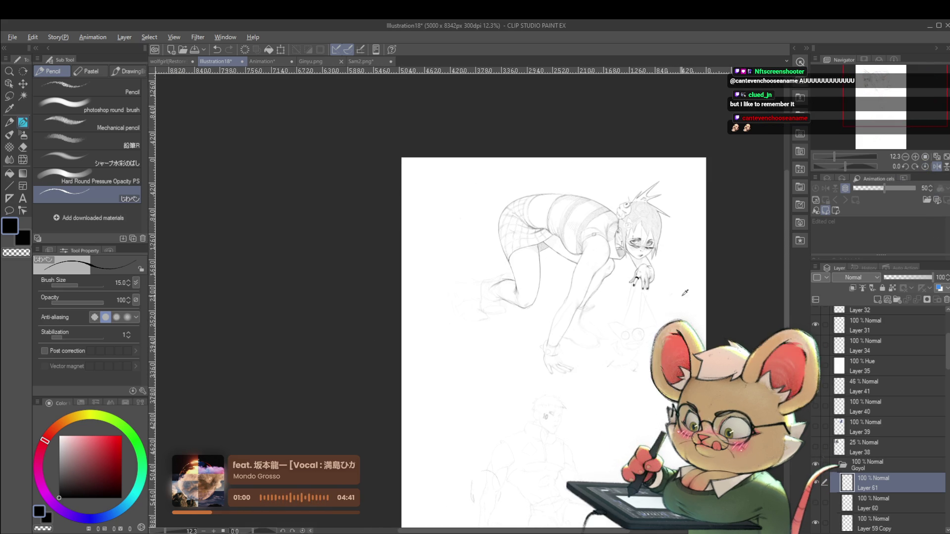
scroll(613, 245, "up", 3)
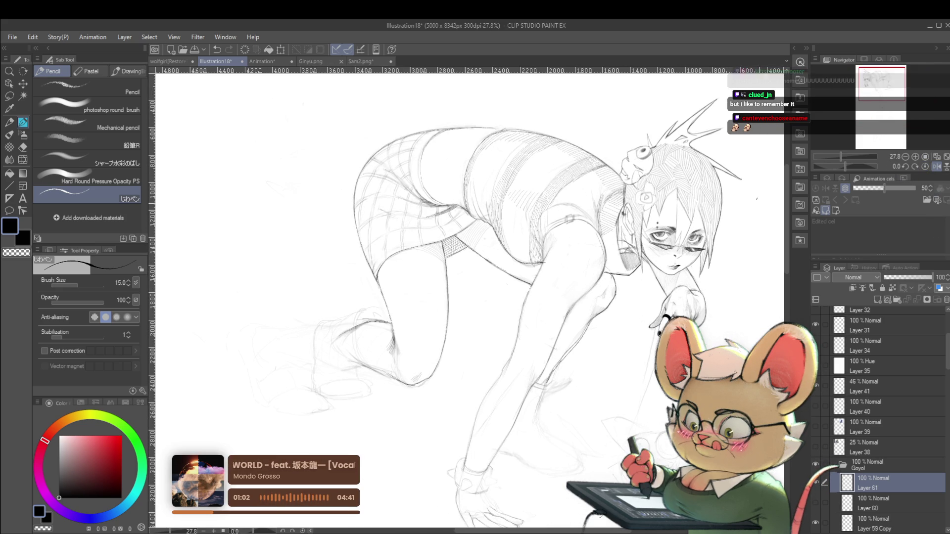
key("r")
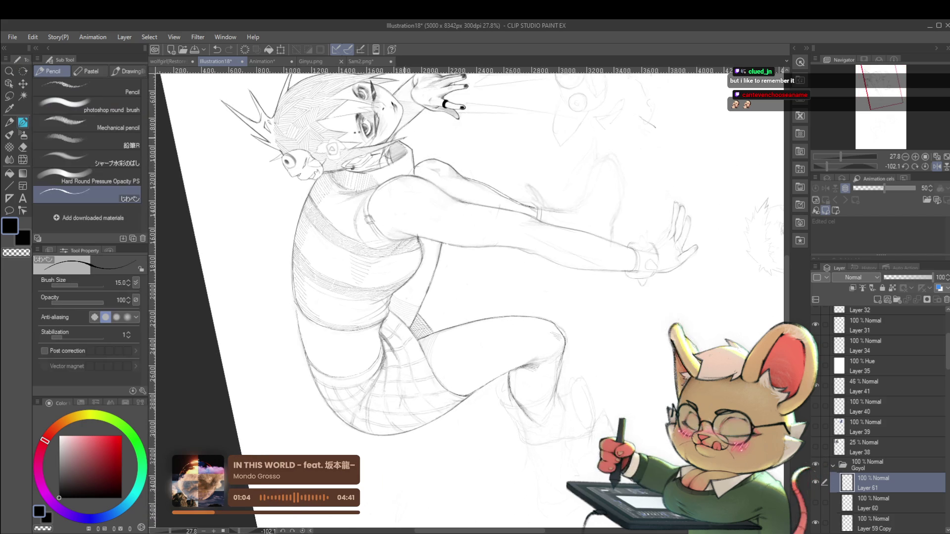
scroll(469, 296, "up", 3)
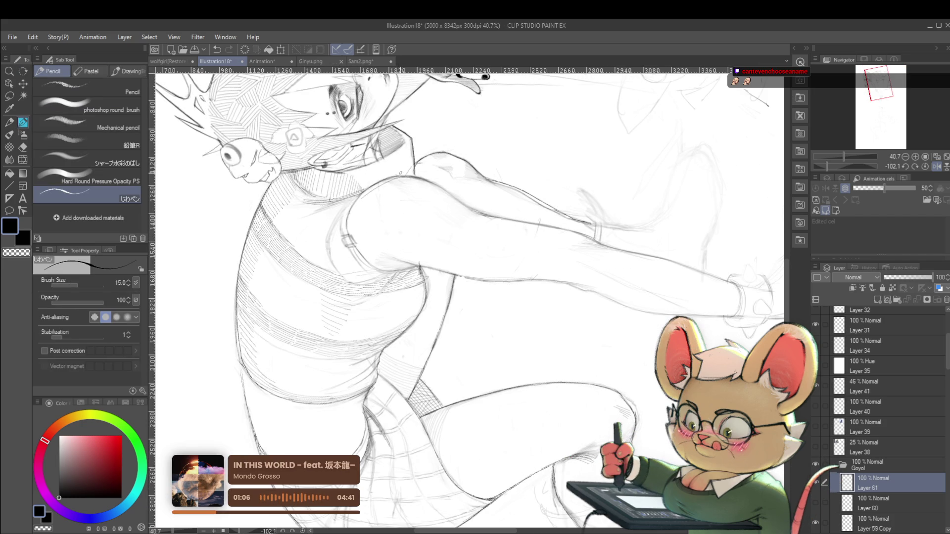
left_click_drag(405, 143, 407, 175)
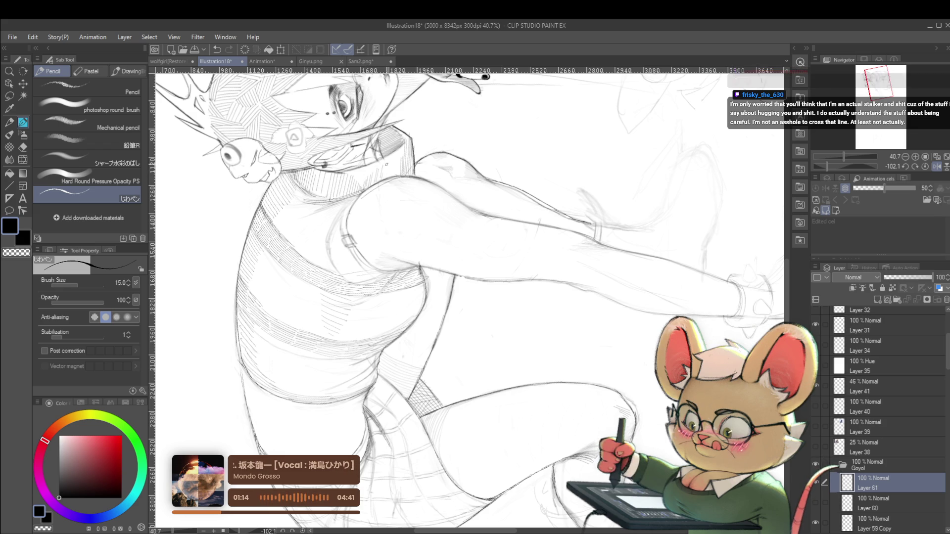
Zoom out and reset the rotation so the page sits upright
scroll(470, 297, "down", 2)
scroll(470, 296, "down", 2)
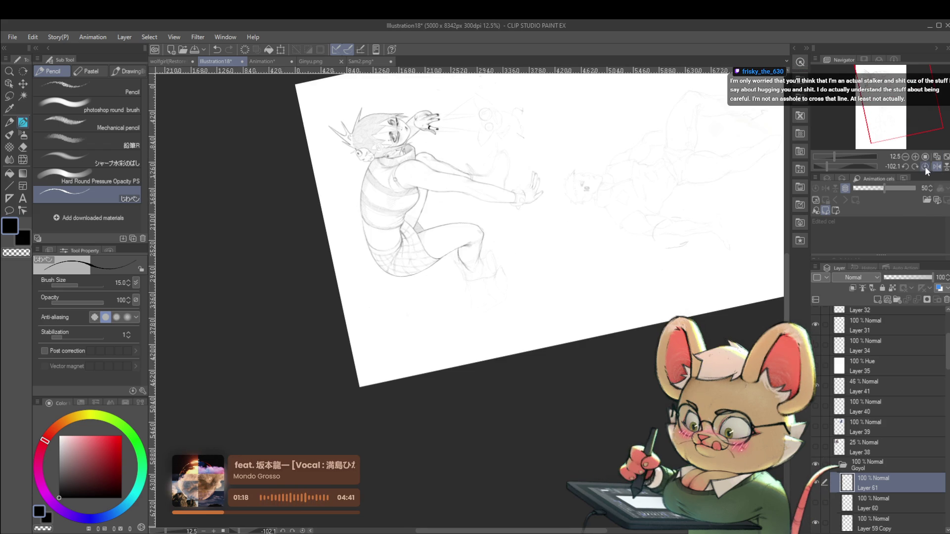
left_click(925, 166)
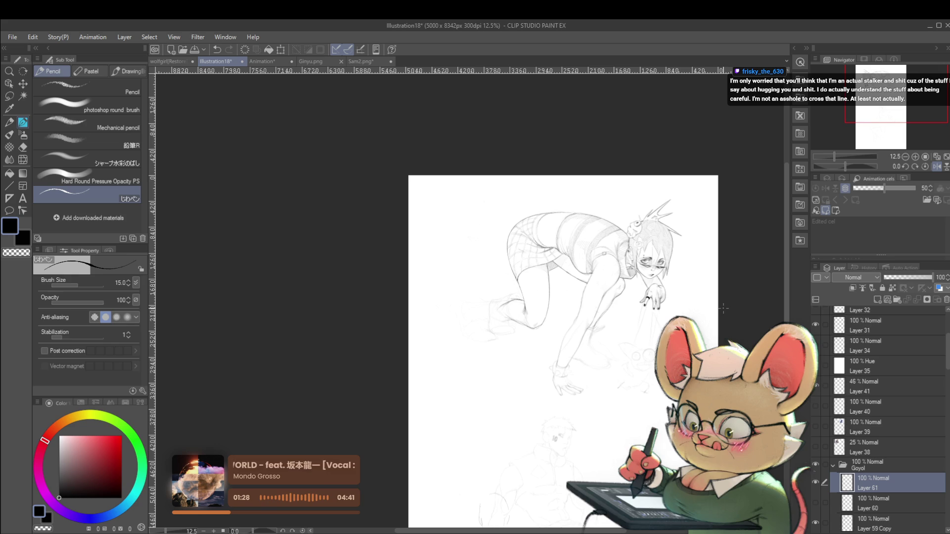
Undo the last pencil stroke, then mirror the view and center on the girl's face
key("ctrl+z")
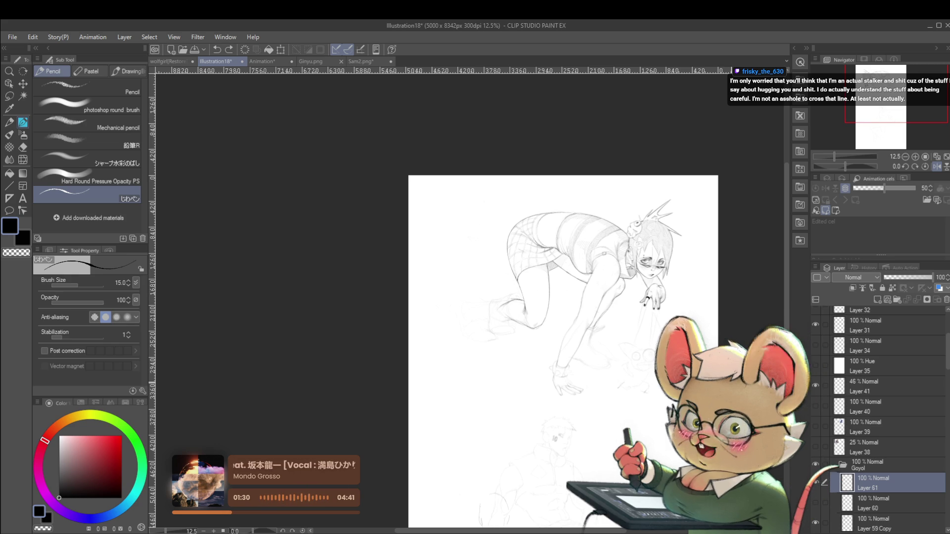
scroll(661, 259, "up", 3)
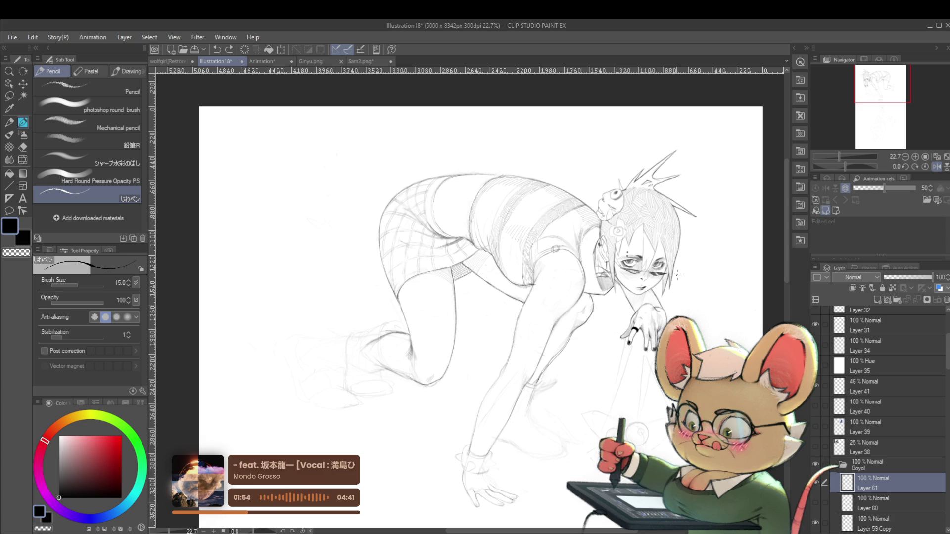
left_click(937, 166)
left_click_drag(479, 251, 722, 253)
scroll(586, 212, "up", 3)
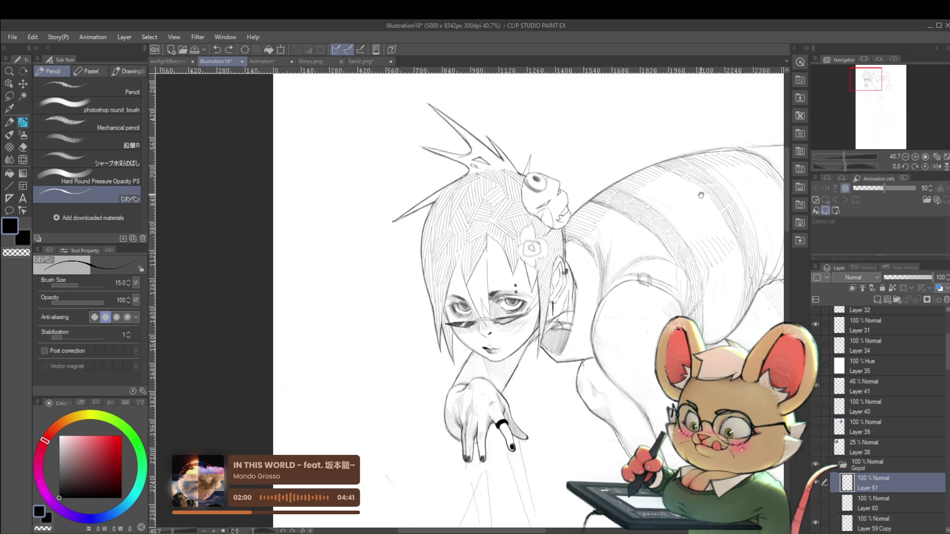
left_click_drag(631, 176, 587, 257)
Switch to Layer 59 Copy and back to Layer 61, then unmirror and pan toward the figure
left_click(886, 524)
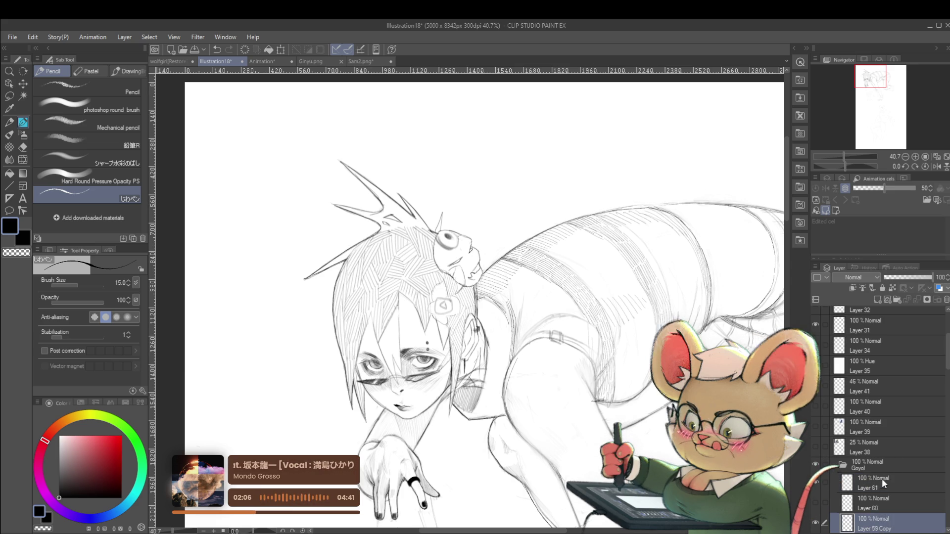
key("alt+bracketright")
key("alt+bracketright")
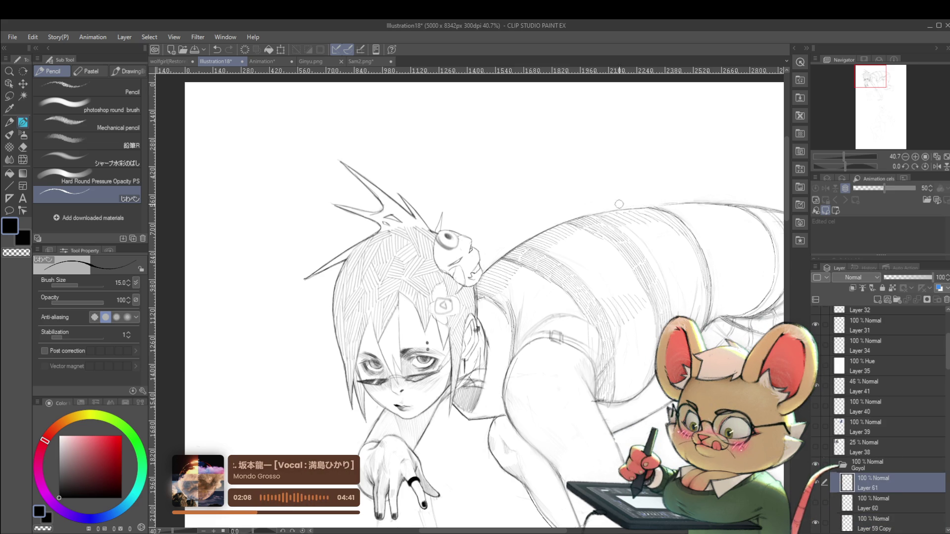
scroll(775, 215, "down", 8)
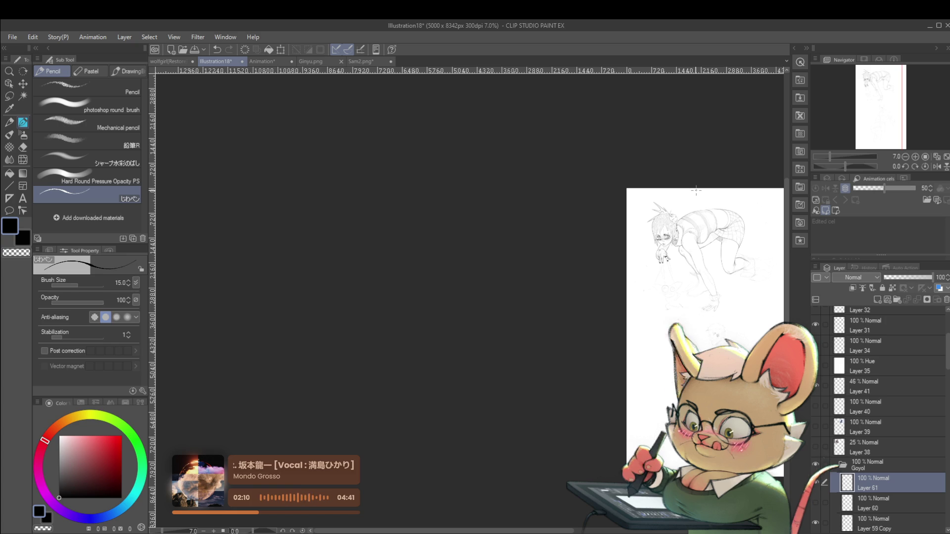
left_click(935, 167)
scroll(235, 218, "up", 5)
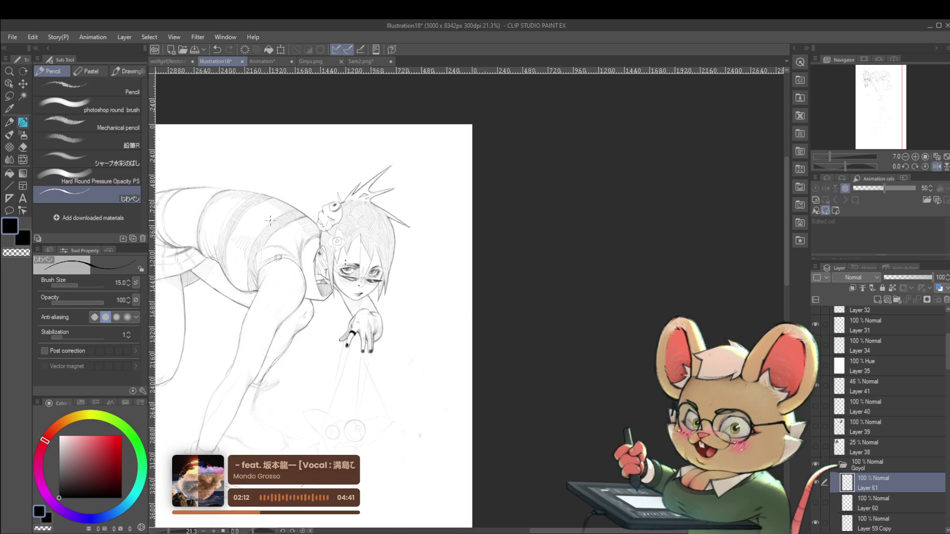
left_click_drag(260, 208, 316, 224)
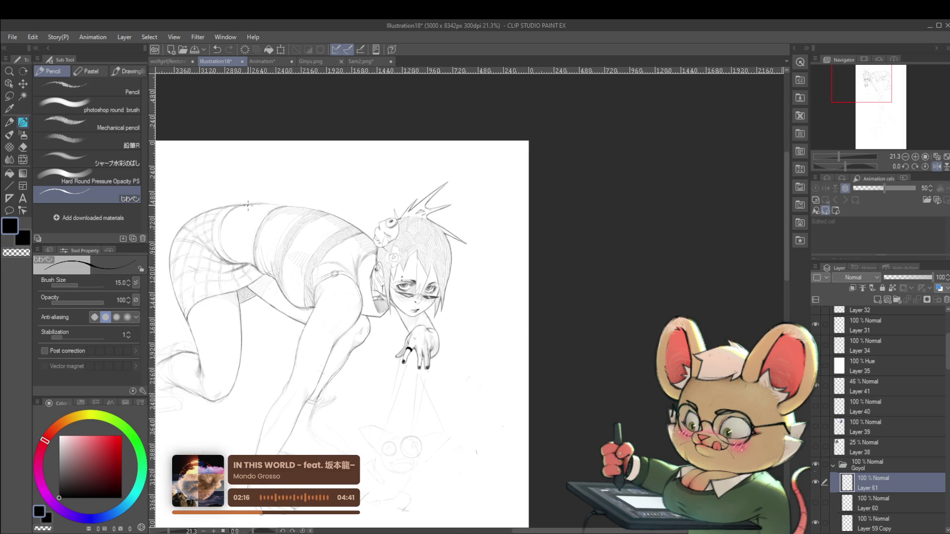
scroll(422, 229, "down", 3)
left_click_drag(422, 229, 443, 233)
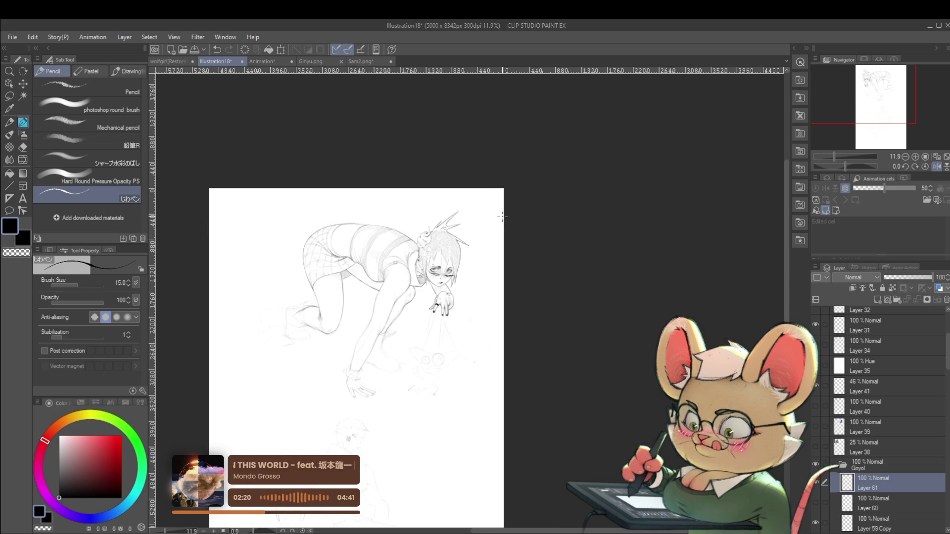
left_click_drag(502, 216, 643, 216)
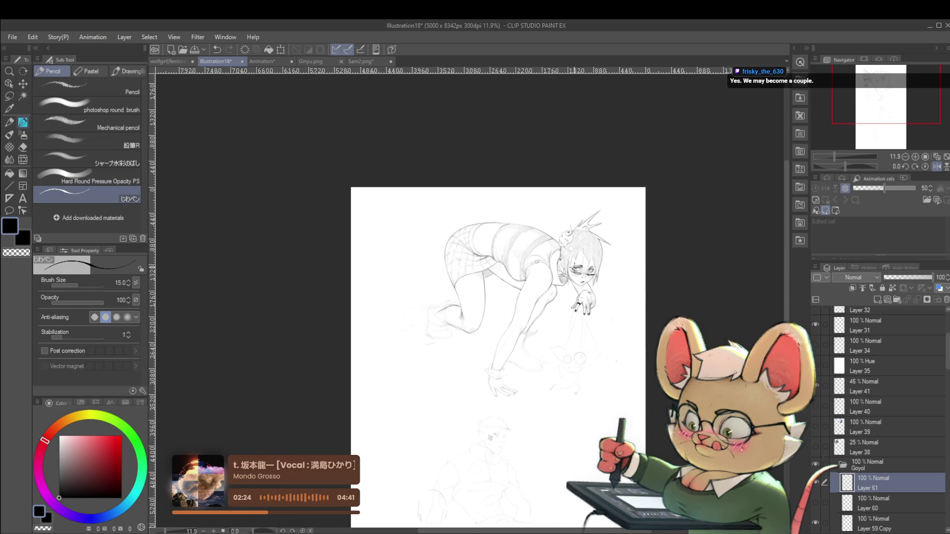
scroll(527, 285, "up", 4)
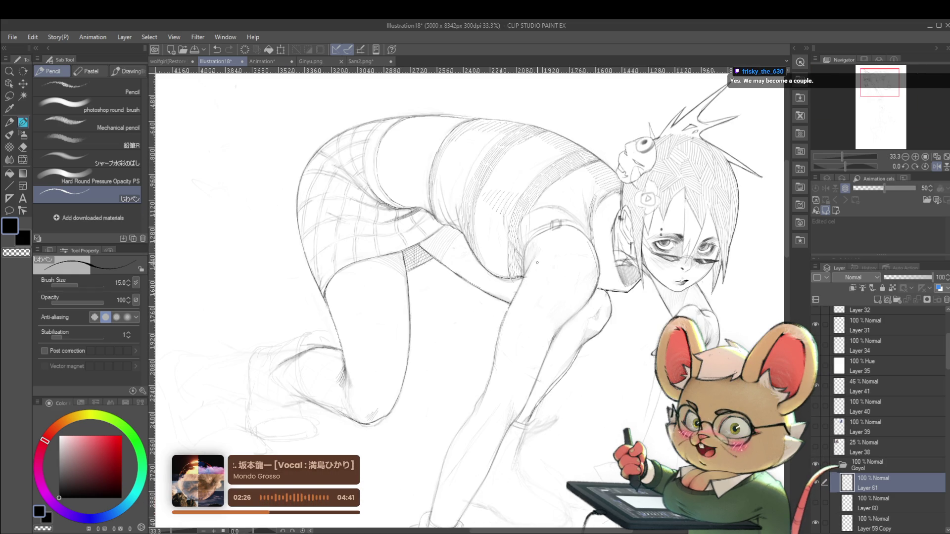
scroll(522, 270, "up", 1)
scroll(523, 271, "up", 1)
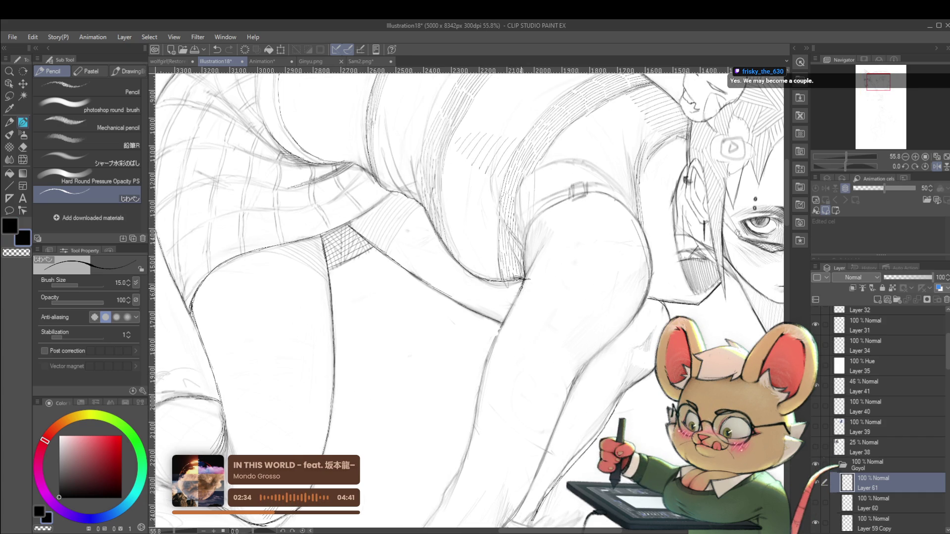
scroll(516, 295, "down", 2)
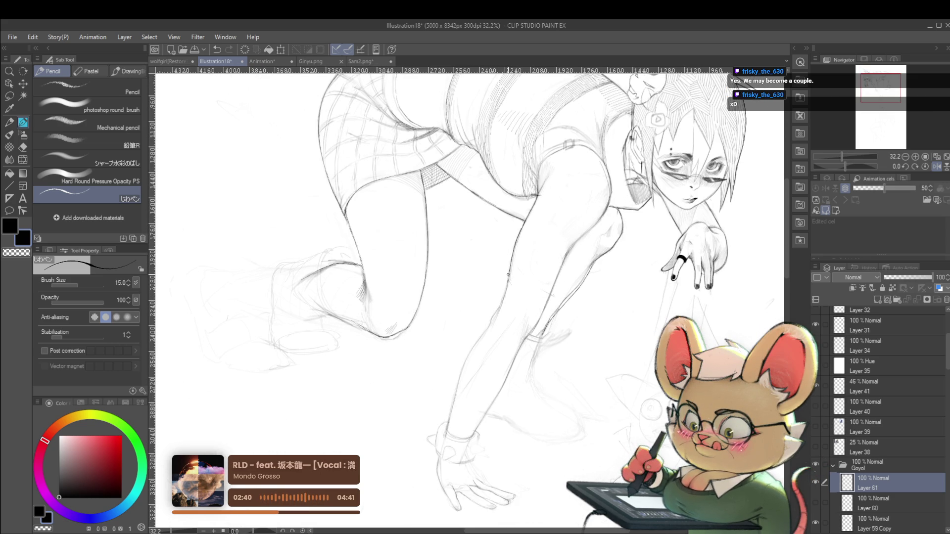
scroll(512, 271, "down", 3)
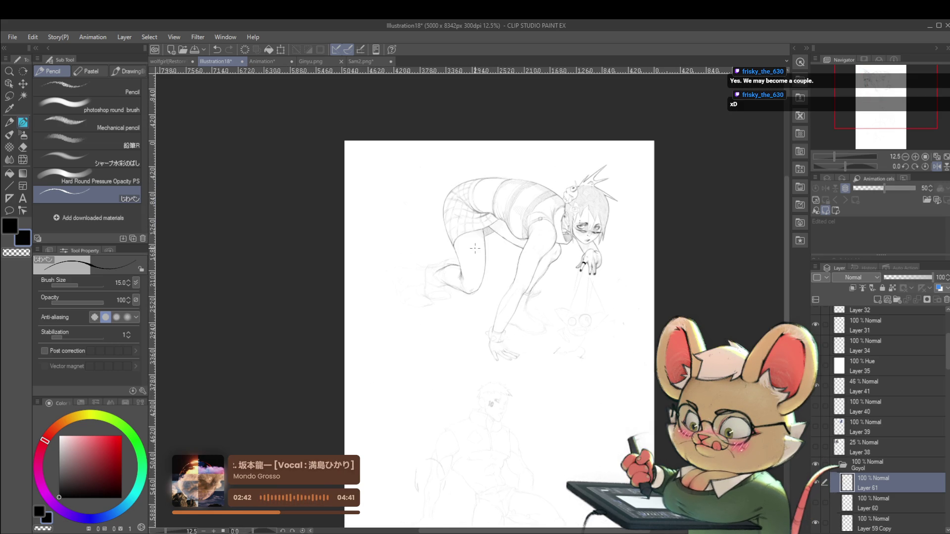
key("h")
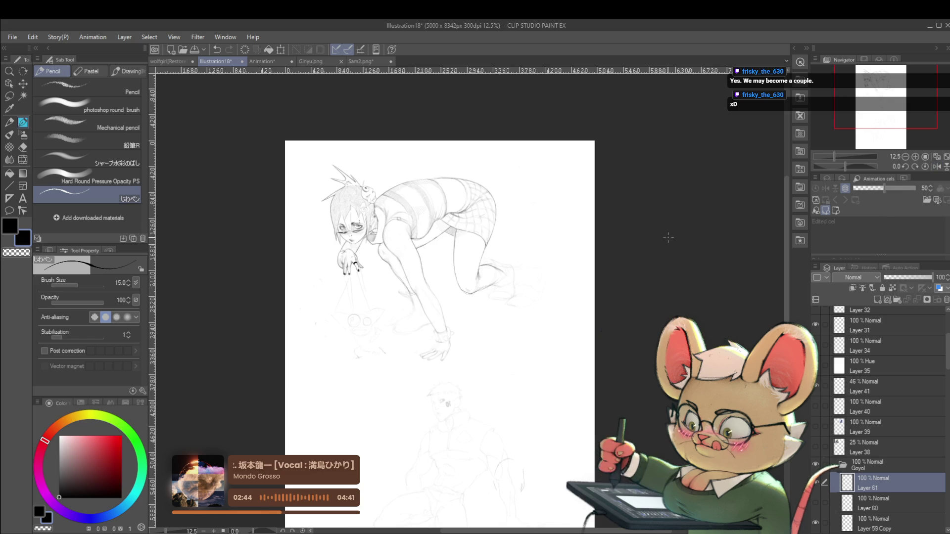
scroll(424, 270, "up", 3)
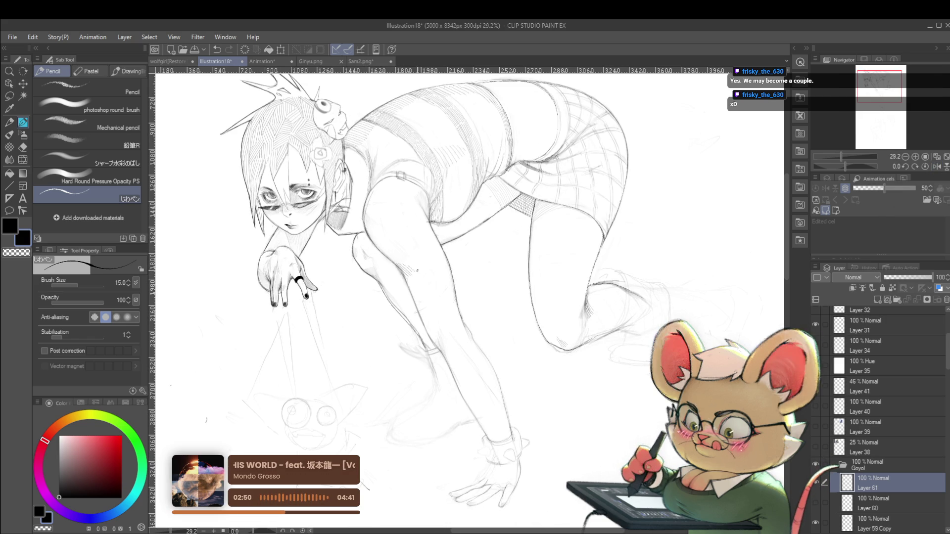
scroll(413, 276, "down", 2)
left_click_drag(458, 270, 456, 254)
scroll(409, 252, "up", 2)
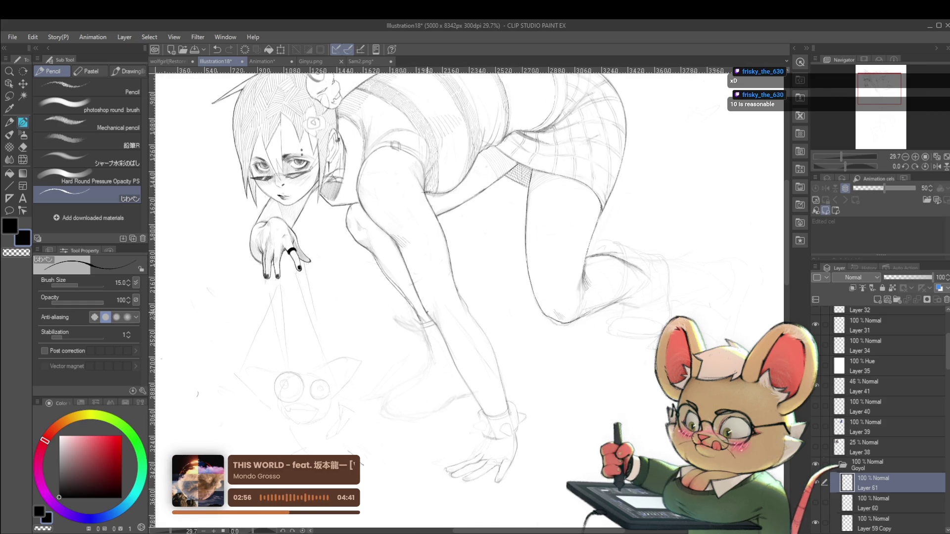
scroll(417, 167, "down", 5)
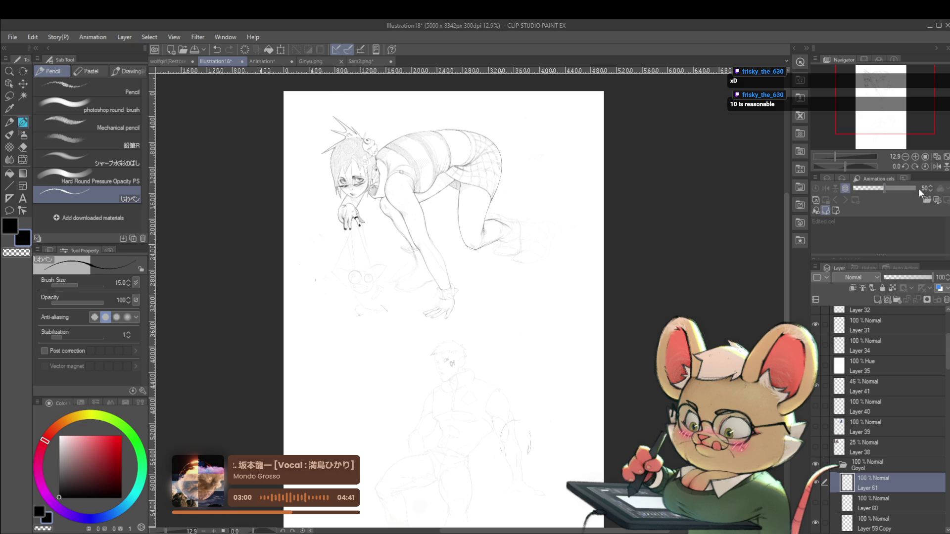
left_click(937, 167)
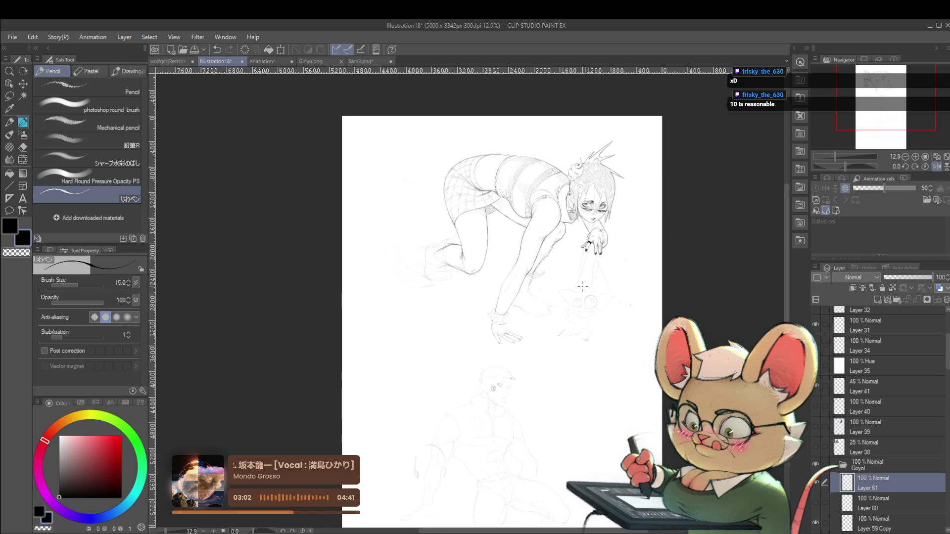
Zoom in and add pencil lines on the shorts
scroll(475, 183, "up", 3)
scroll(465, 181, "up", 2)
scroll(459, 179, "up", 2)
left_click_drag(460, 154, 436, 223)
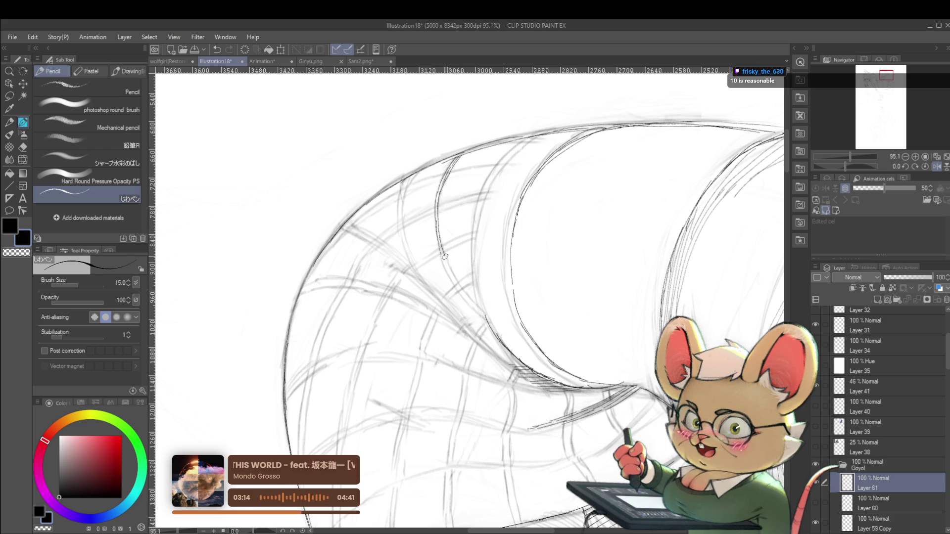
left_click_drag(445, 267, 463, 297)
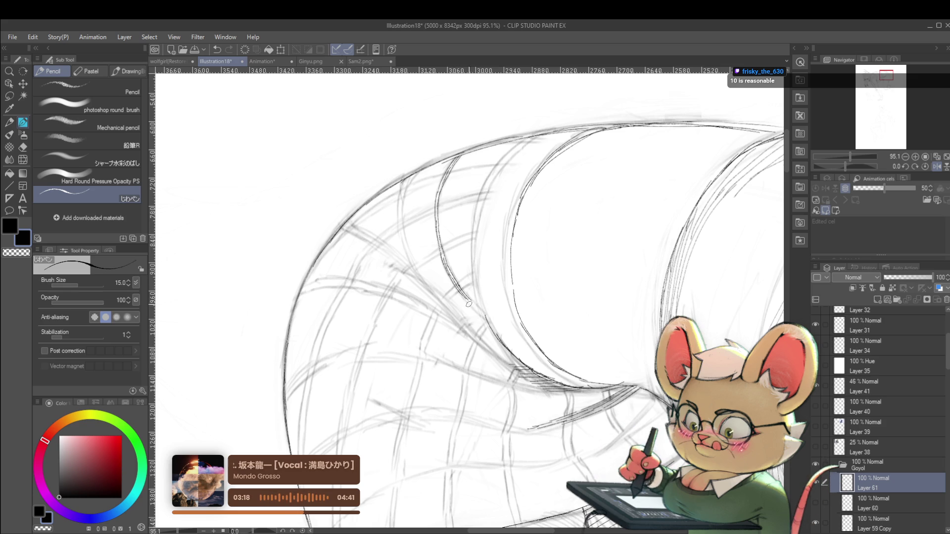
Redraw the lower leg contour, undo one stroke, and add a short stroke near the shoe
scroll(442, 231, "down", 6)
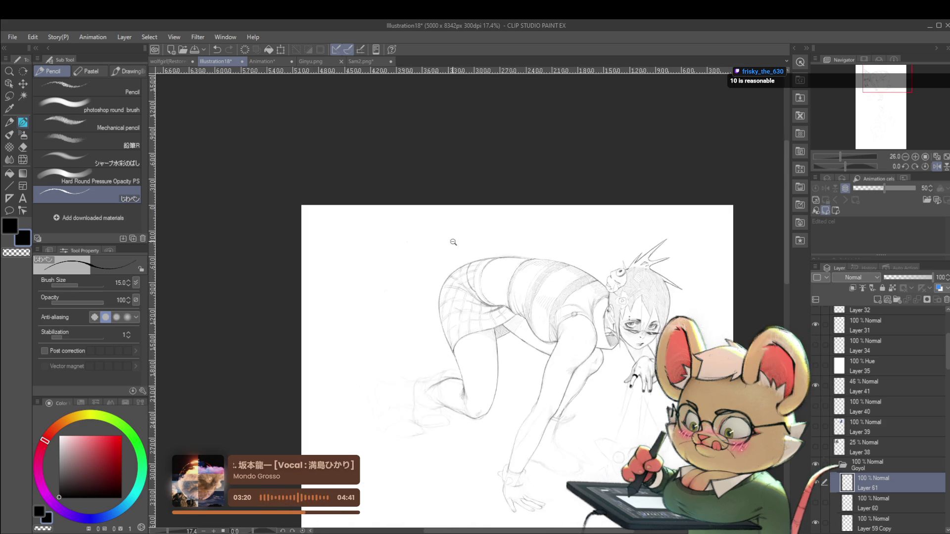
scroll(594, 222, "down", 1)
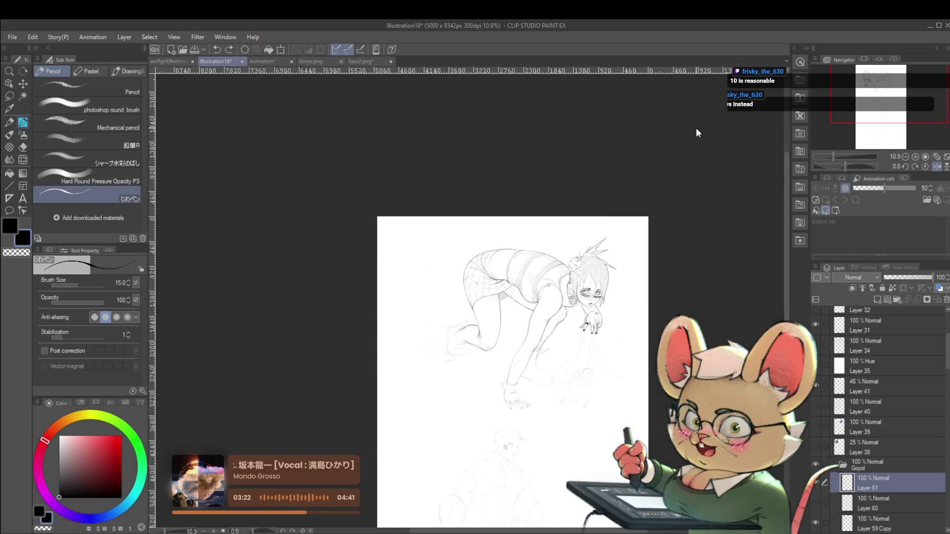
scroll(488, 247, "up", 5)
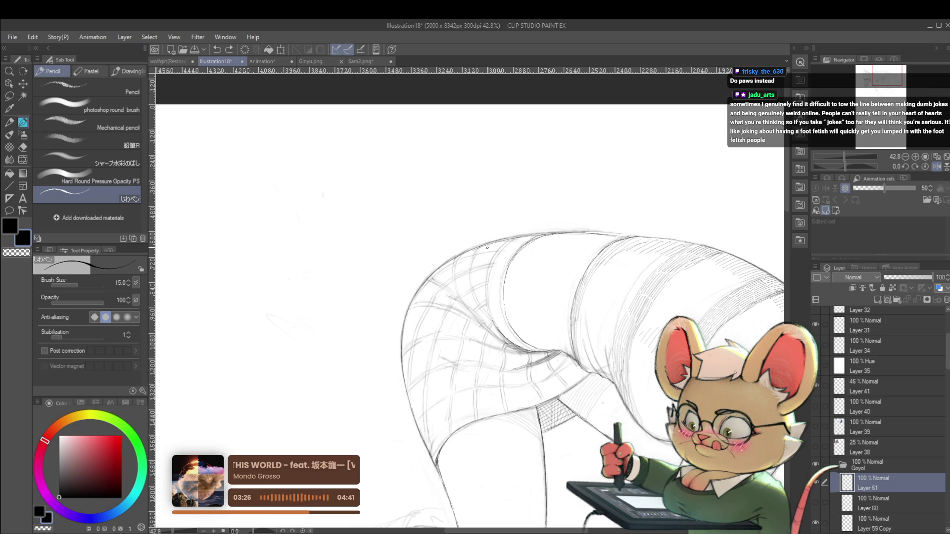
scroll(609, 220, "down", 1)
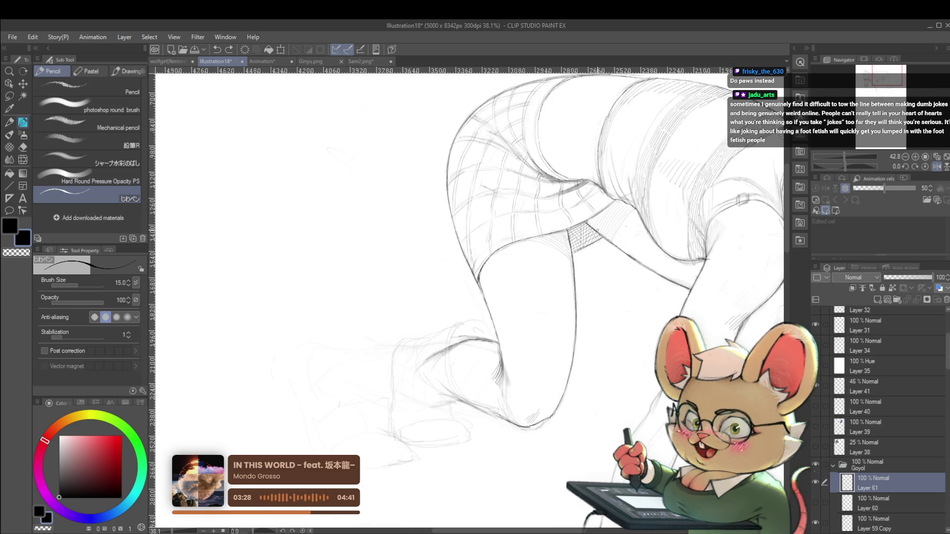
mouse_move(437, 345)
left_mouse_down()
mouse_move(448, 396)
mouse_move(475, 418)
mouse_move(479, 441)
left_mouse_up()
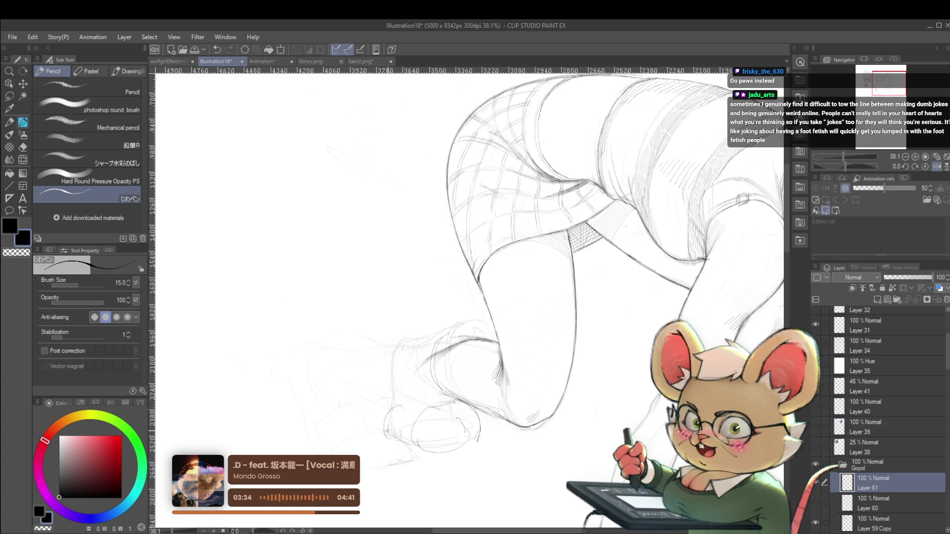
scroll(446, 364, "down", 2)
scroll(447, 365, "down", 2)
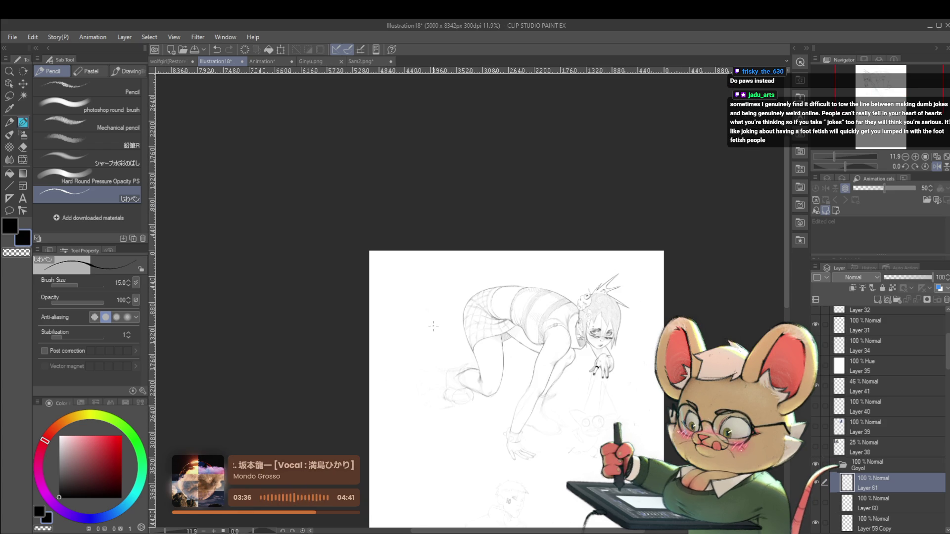
scroll(465, 383, "up", 2)
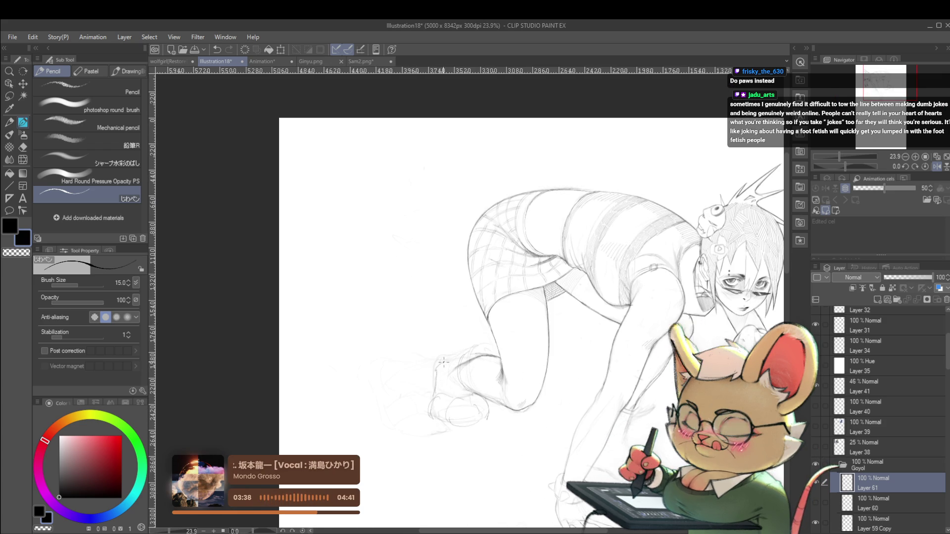
key("ctrl+z")
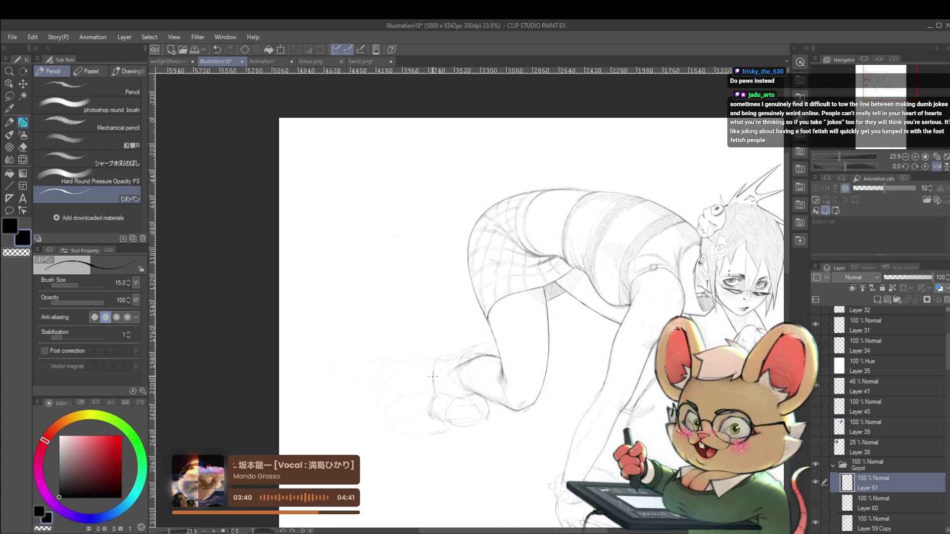
mouse_move(437, 360)
left_mouse_down()
mouse_move(467, 356)
mouse_move(464, 349)
left_mouse_up()
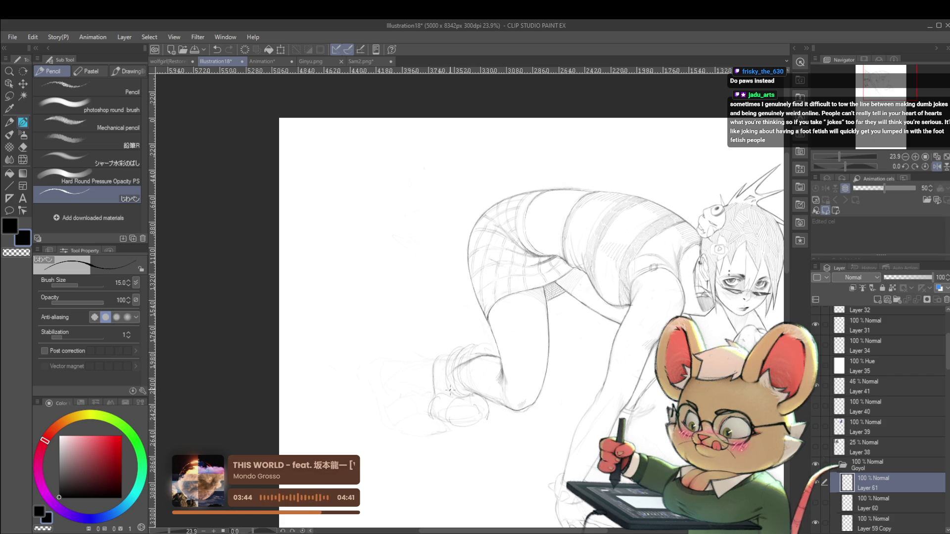
Zoom out and mirror the canvas view to check the leg
scroll(469, 349, "down", 3)
scroll(473, 327, "down", 3)
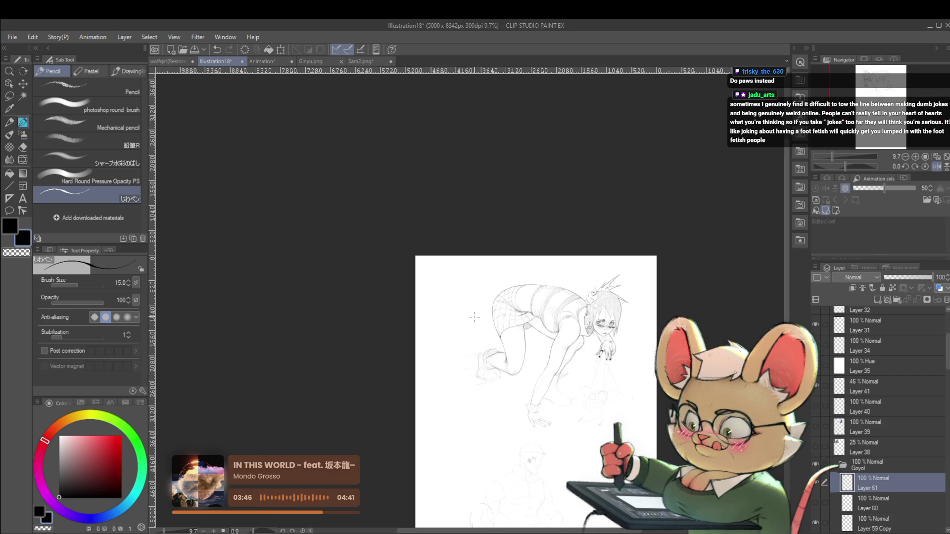
left_click(934, 167)
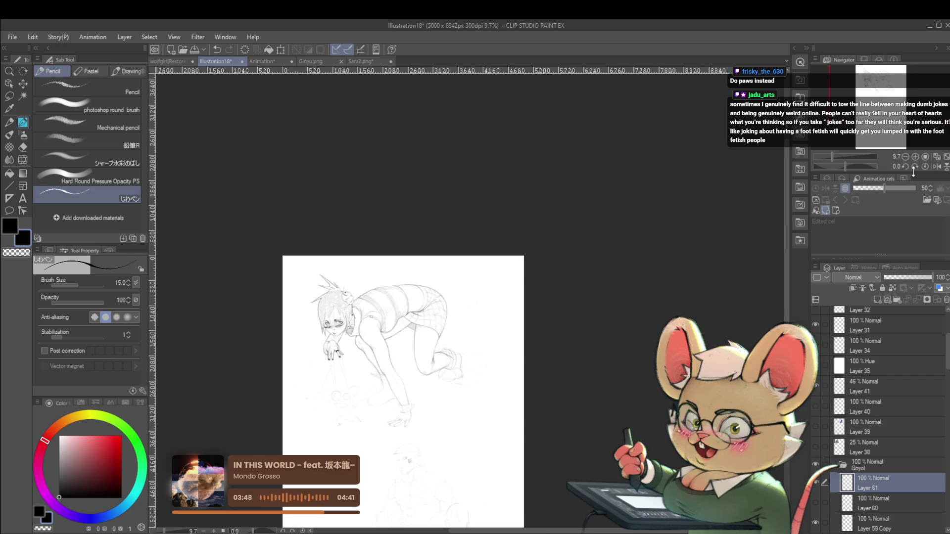
left_click_drag(540, 350, 581, 317)
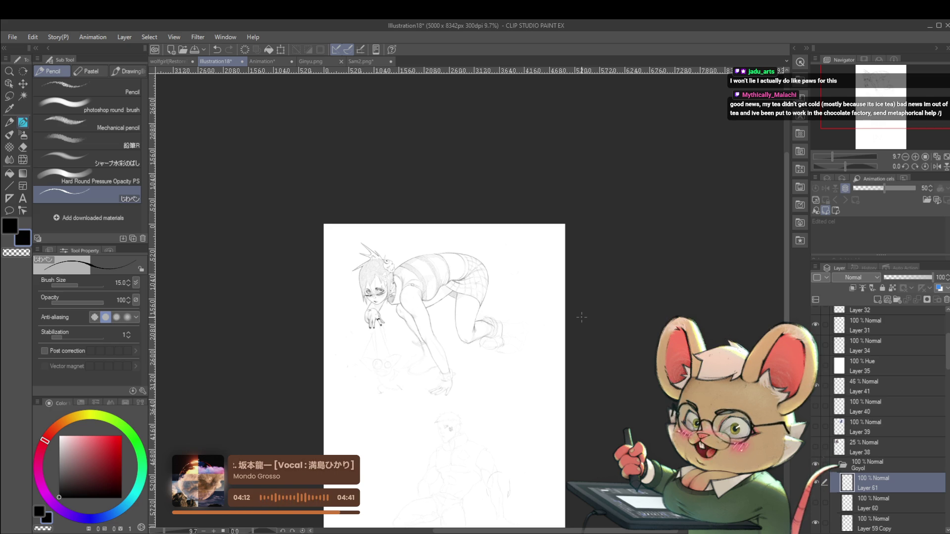
Zoom in on the unmirrored head and back, and darken the contour along the girl's back
left_click(937, 167)
left_click(939, 156)
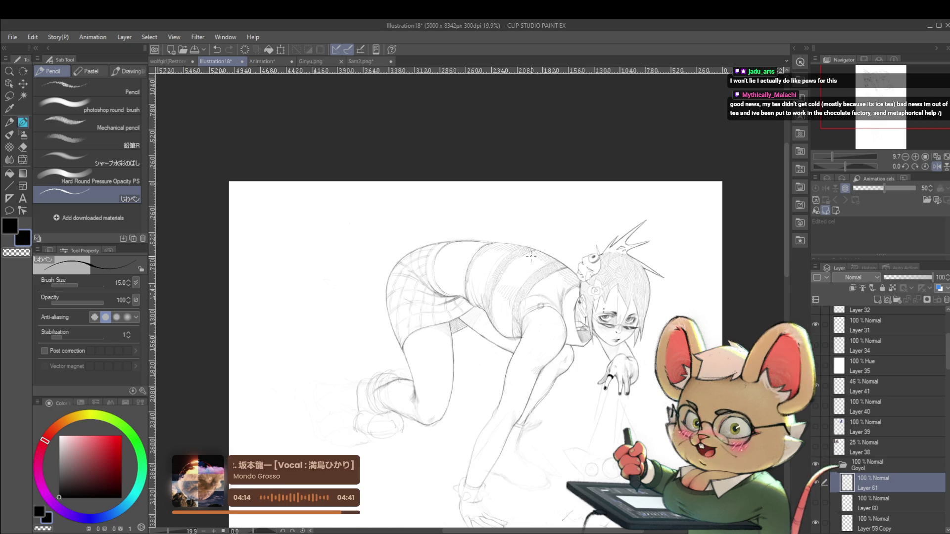
left_click(936, 167)
scroll(315, 272, "up", 5)
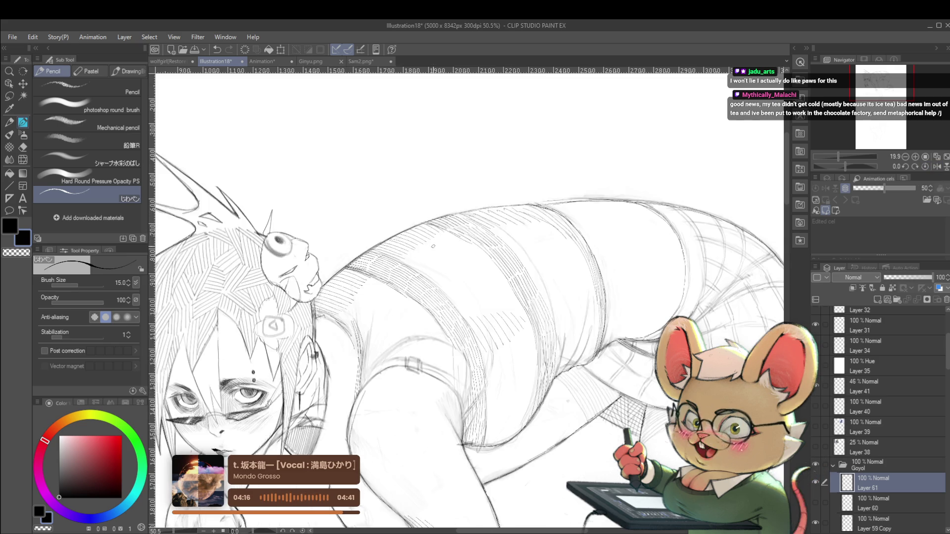
left_click_drag(499, 193, 606, 226)
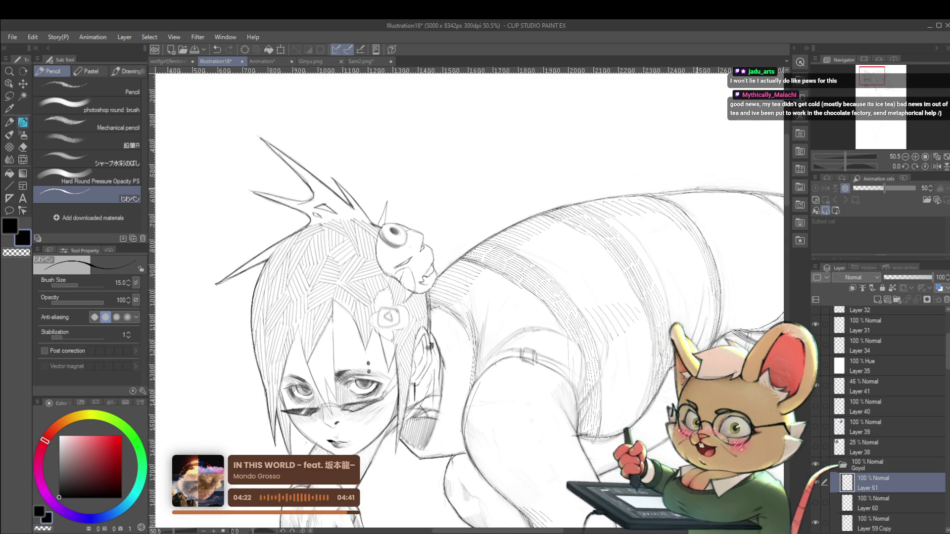
left_click_drag(666, 193, 690, 191)
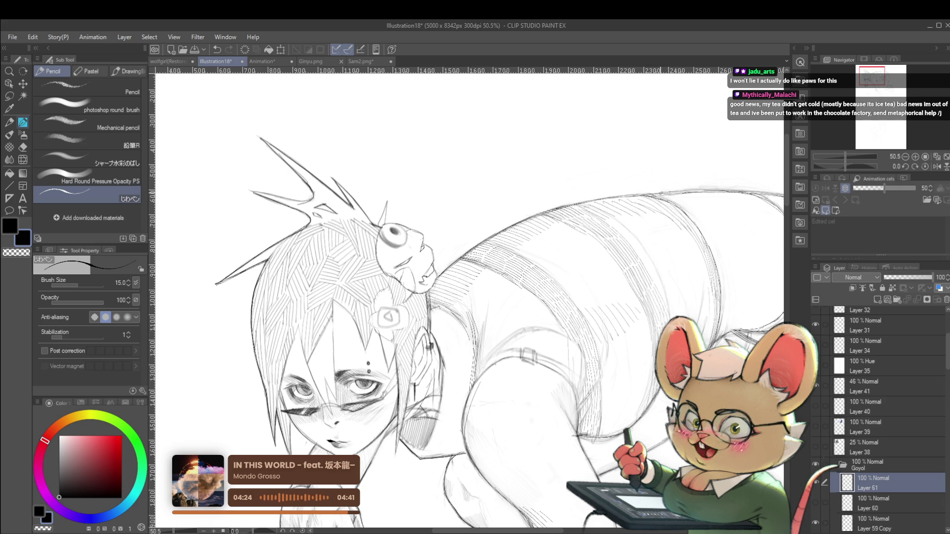
Zoom out, mirror the view, and bring the hips and legs into view to check them
scroll(573, 210, "down", 4)
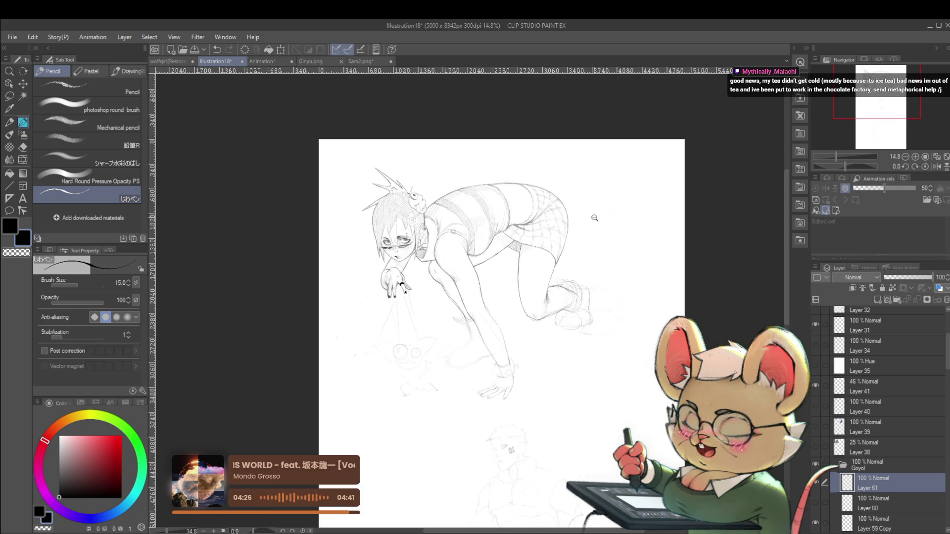
scroll(573, 210, "down", 1)
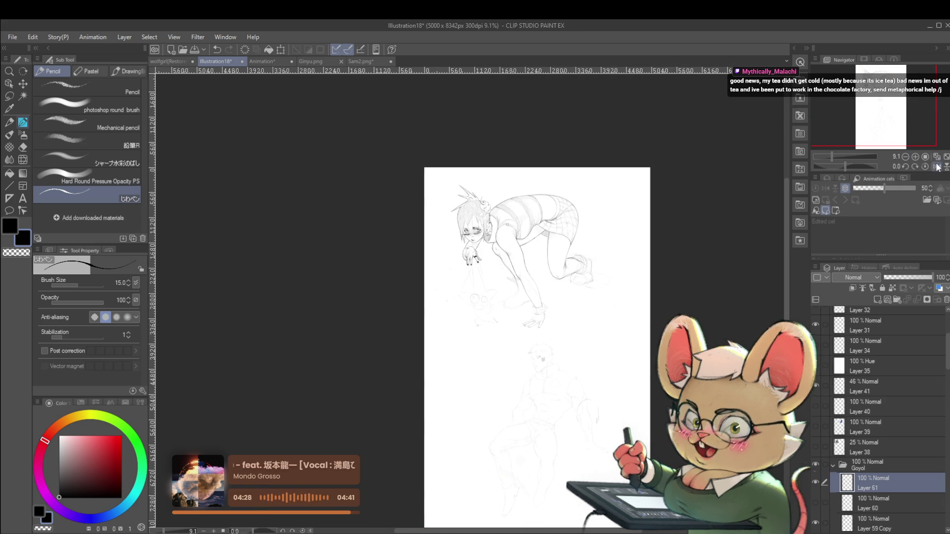
left_click(937, 166)
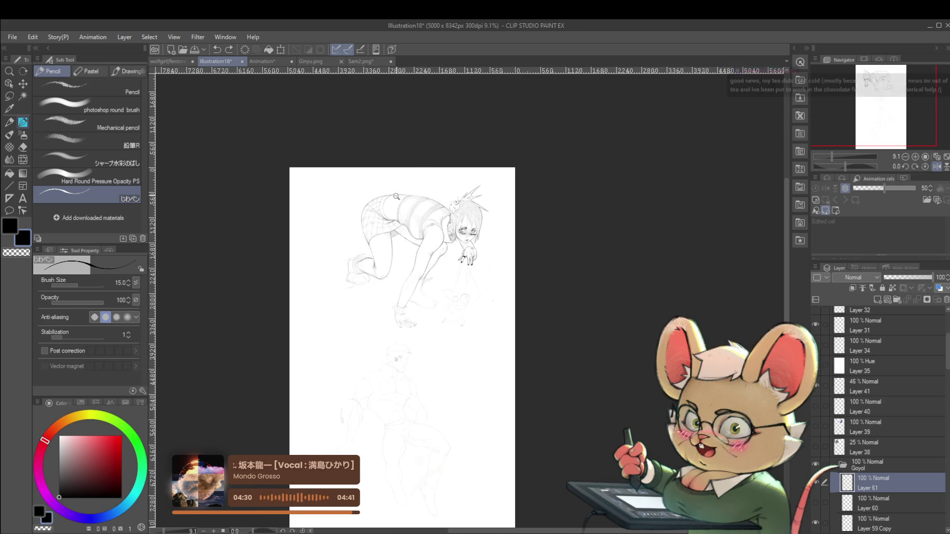
scroll(441, 195, "up", 4)
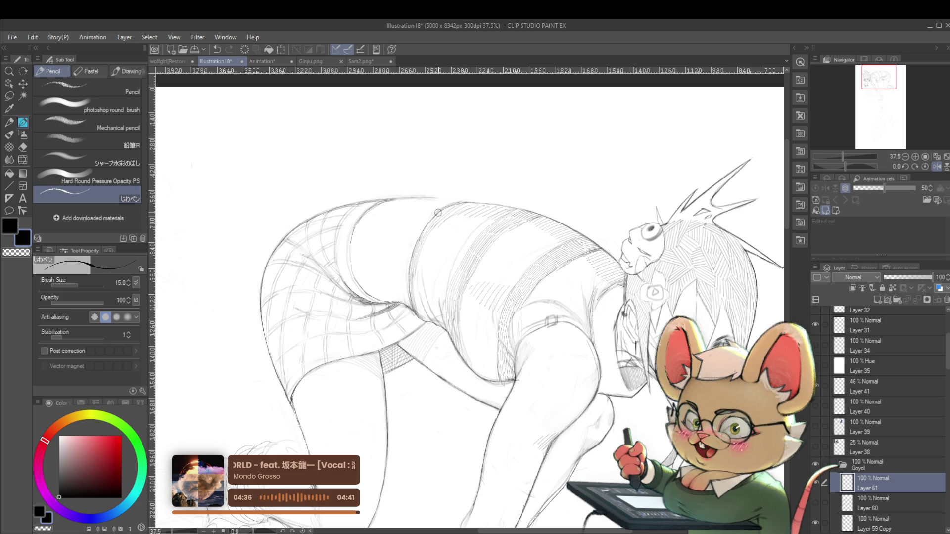
scroll(431, 217, "down", 2)
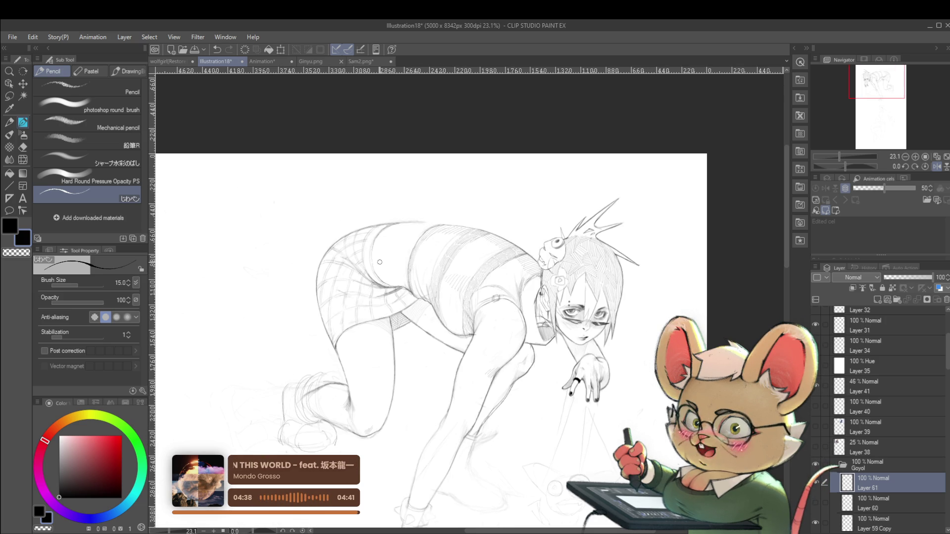
key("h")
left_click_drag(494, 223, 286, 257)
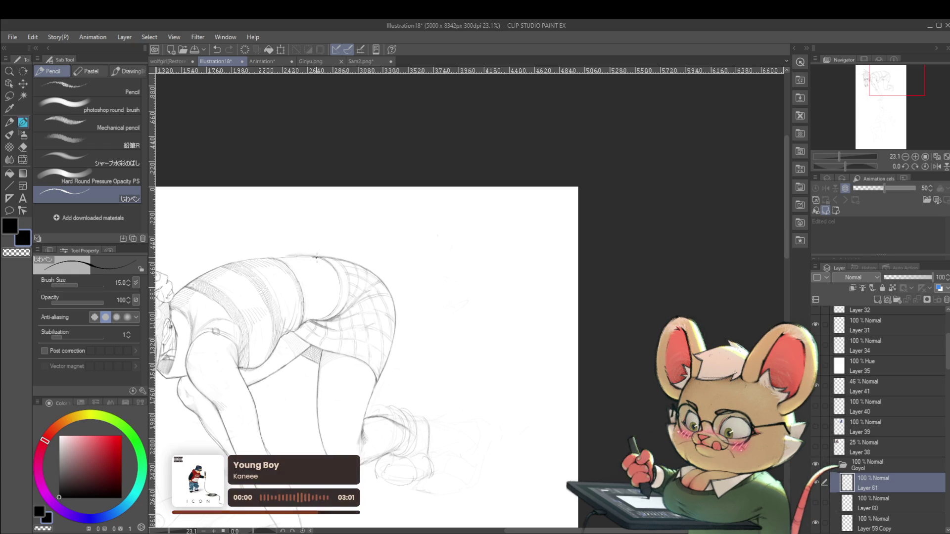
scroll(384, 247, "down", 3)
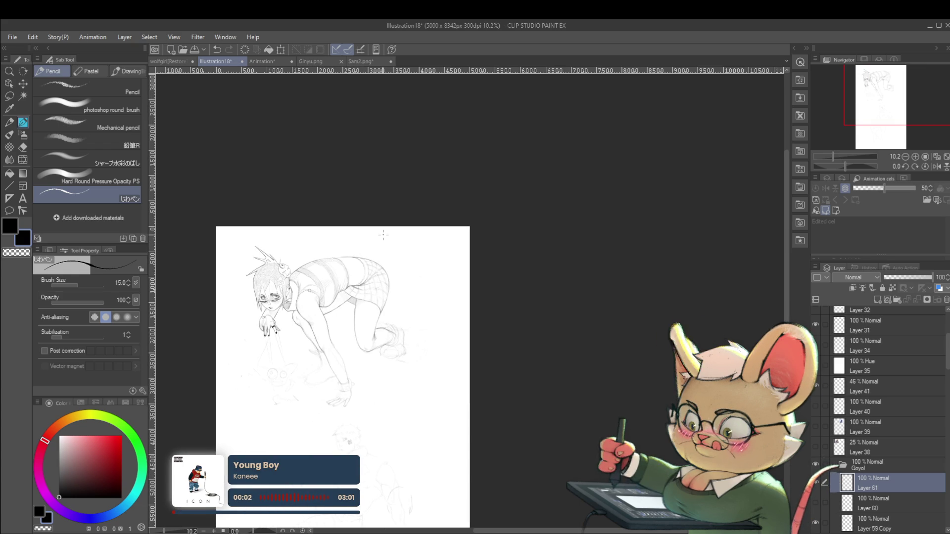
scroll(324, 357, "up", 2)
scroll(324, 357, "up", 2)
left_click_drag(302, 336, 382, 257)
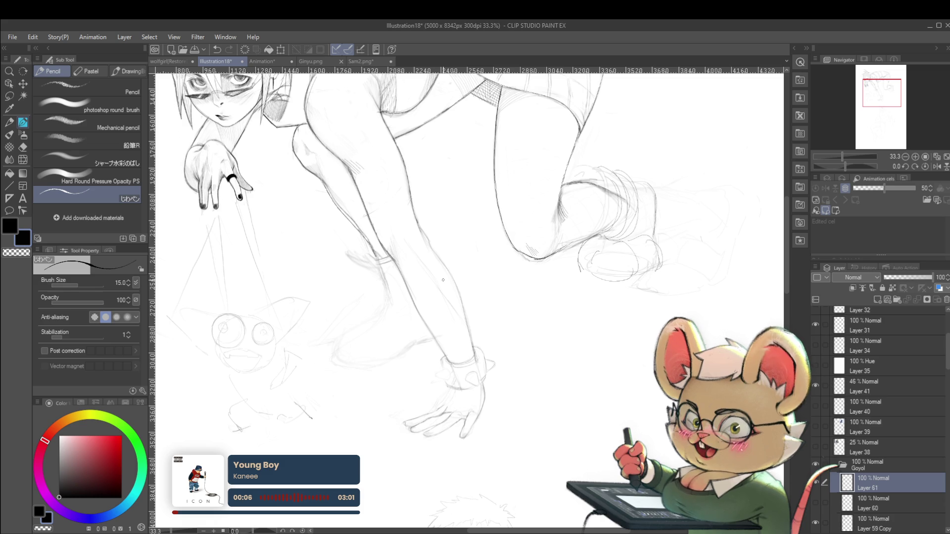
left_click_drag(575, 526, 566, 484)
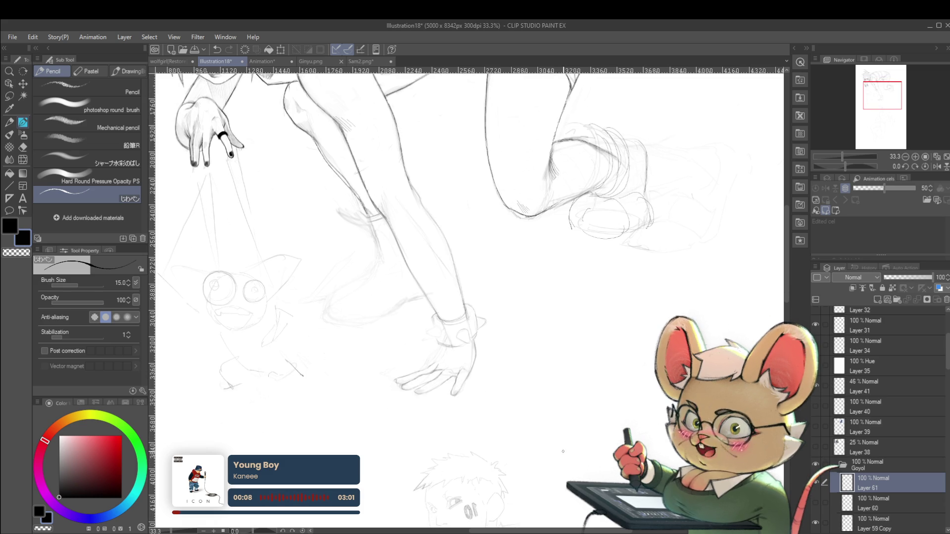
left_click_drag(563, 451, 588, 477)
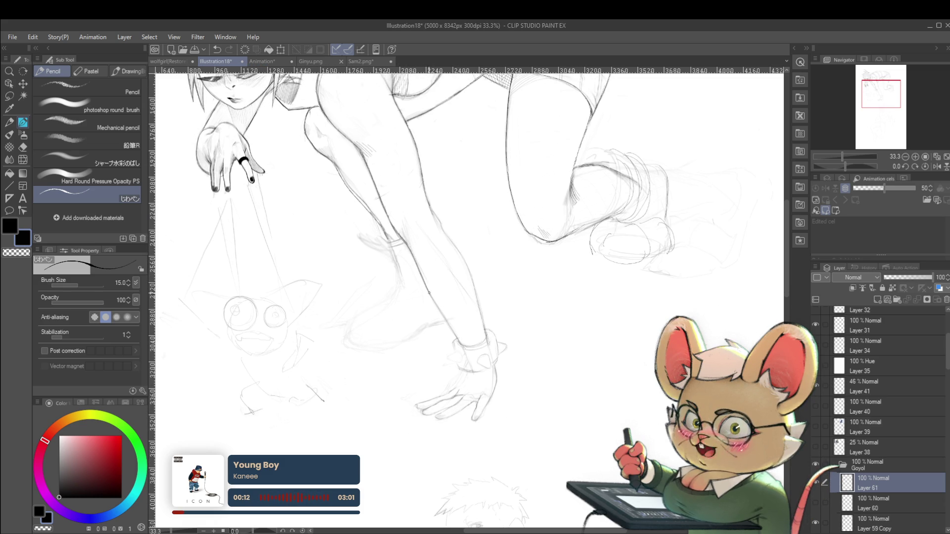
left_click_drag(363, 297, 334, 341)
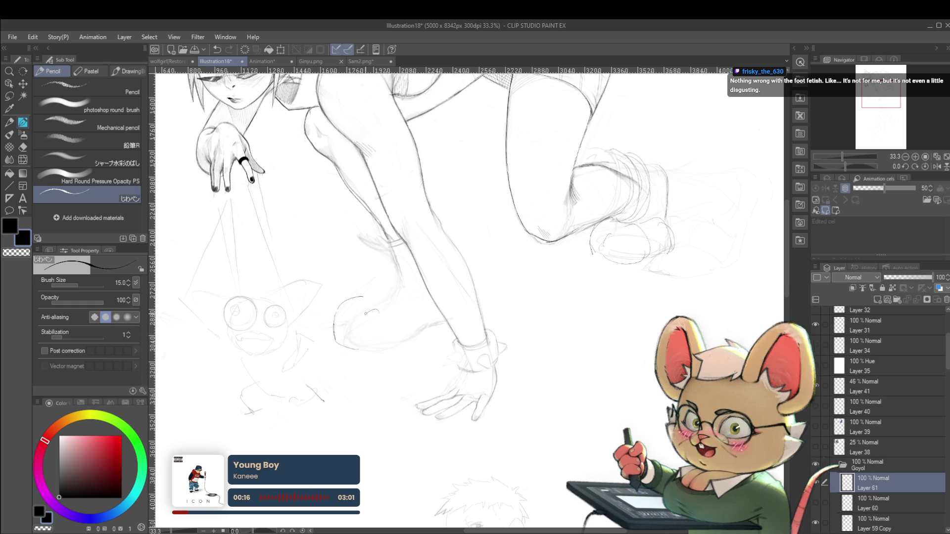
left_click_drag(373, 310, 401, 338)
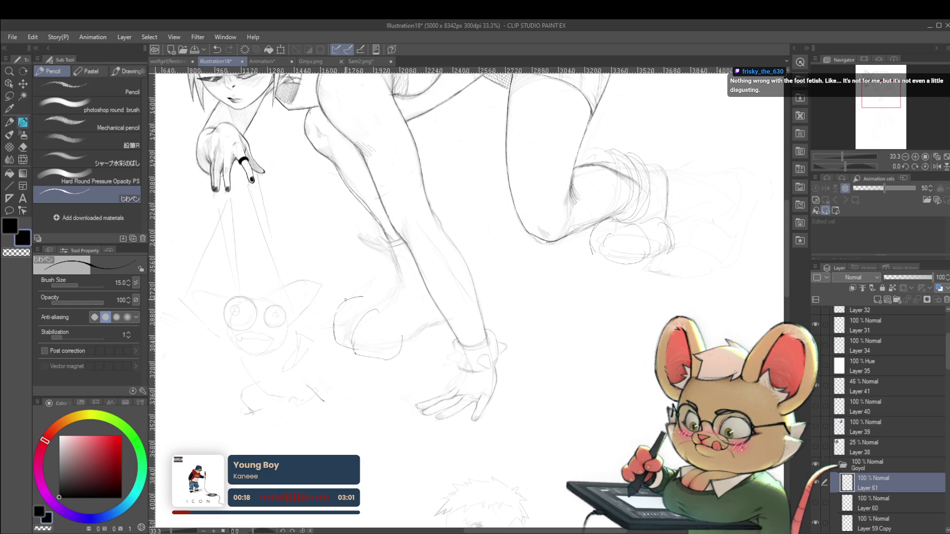
left_click_drag(346, 298, 374, 295)
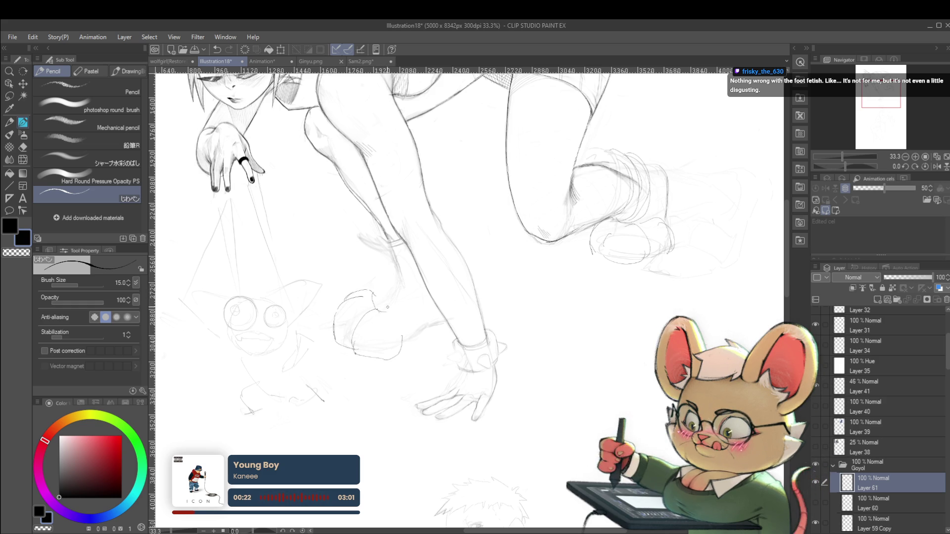
scroll(401, 275, "down", 5)
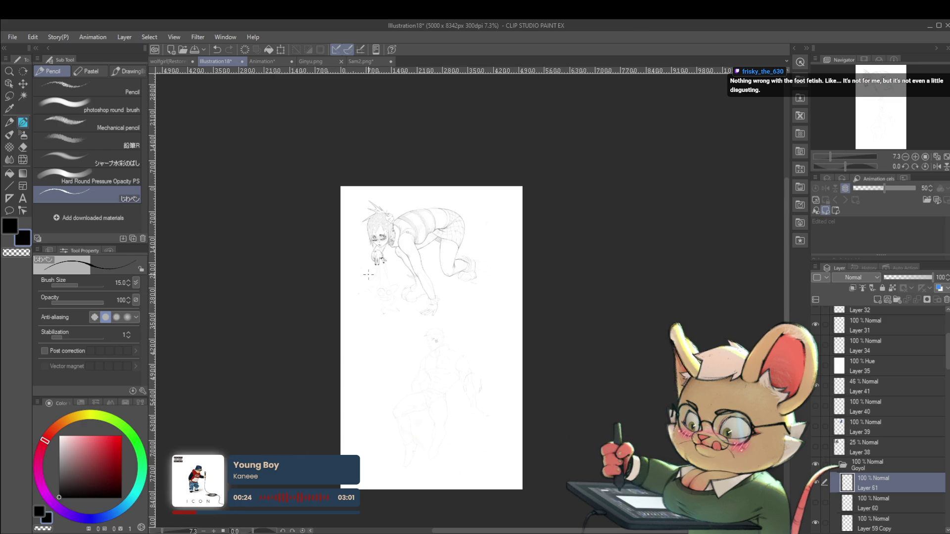
scroll(463, 289, "up", 3)
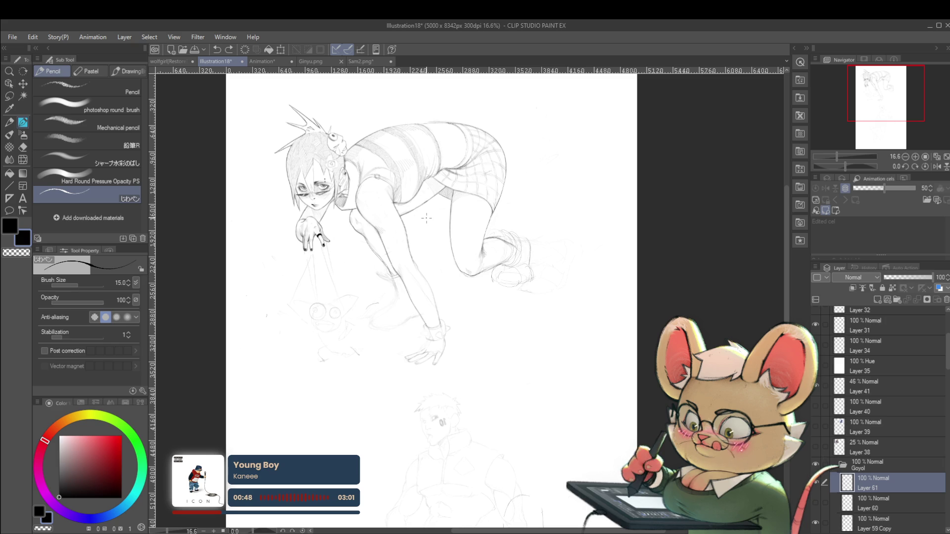
key("h")
scroll(496, 262, "up", 2)
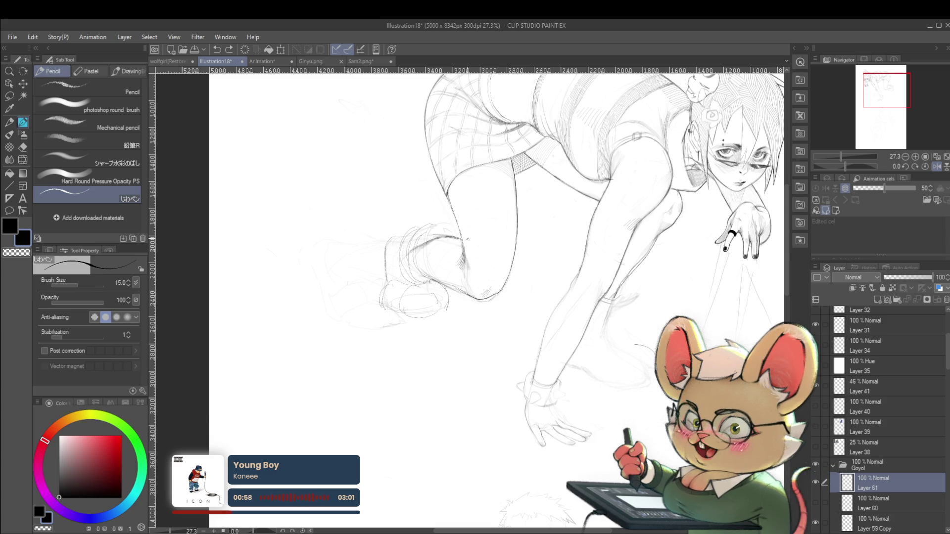
left_click(937, 167)
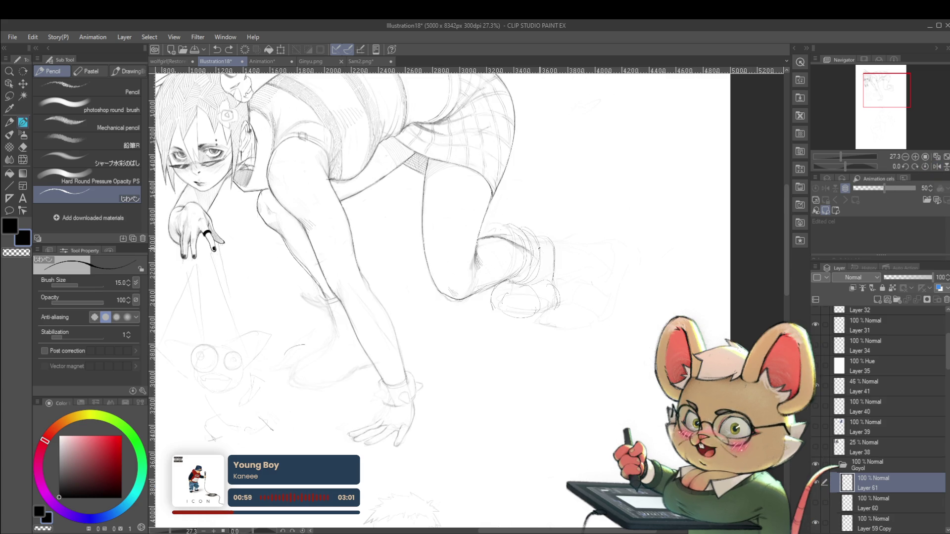
scroll(363, 281, "up", 3)
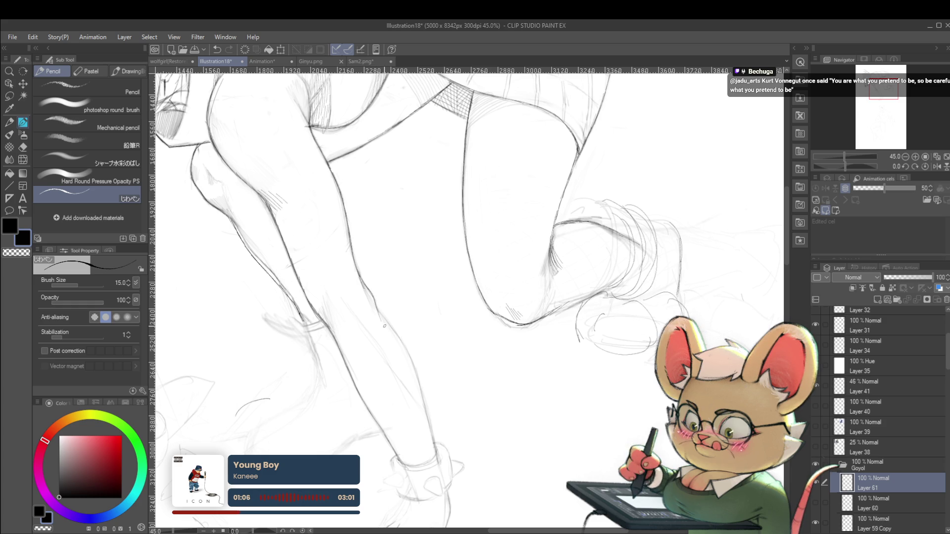
scroll(384, 328, "down", 5)
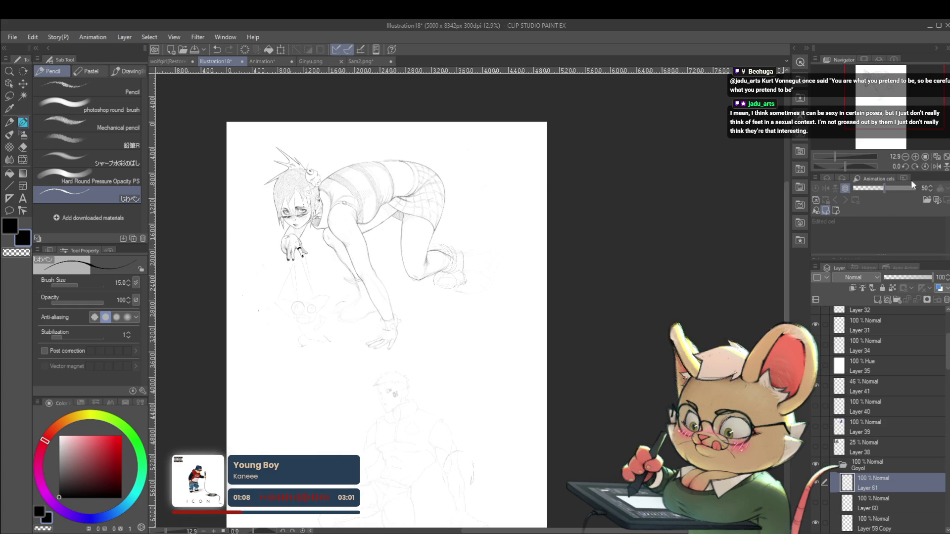
key("h")
scroll(583, 283, "up", 2)
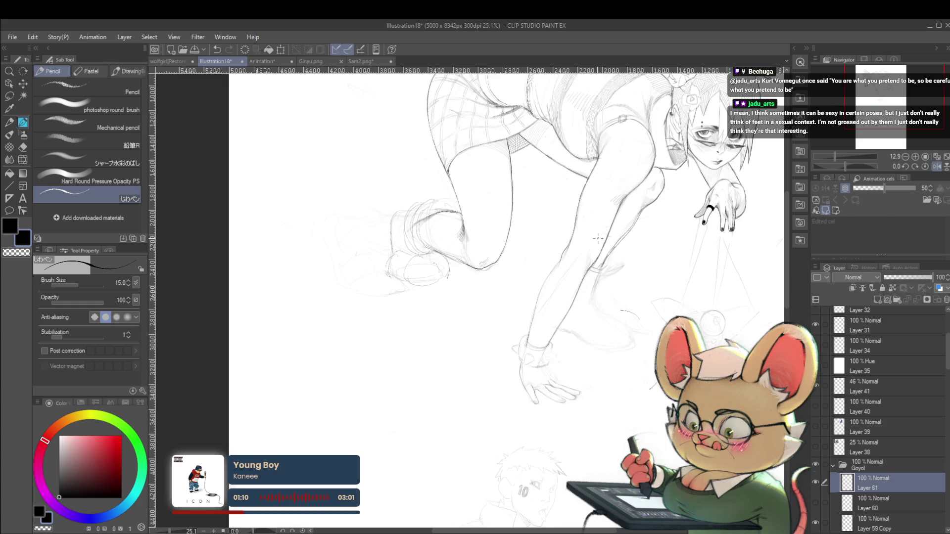
scroll(555, 272, "up", 1)
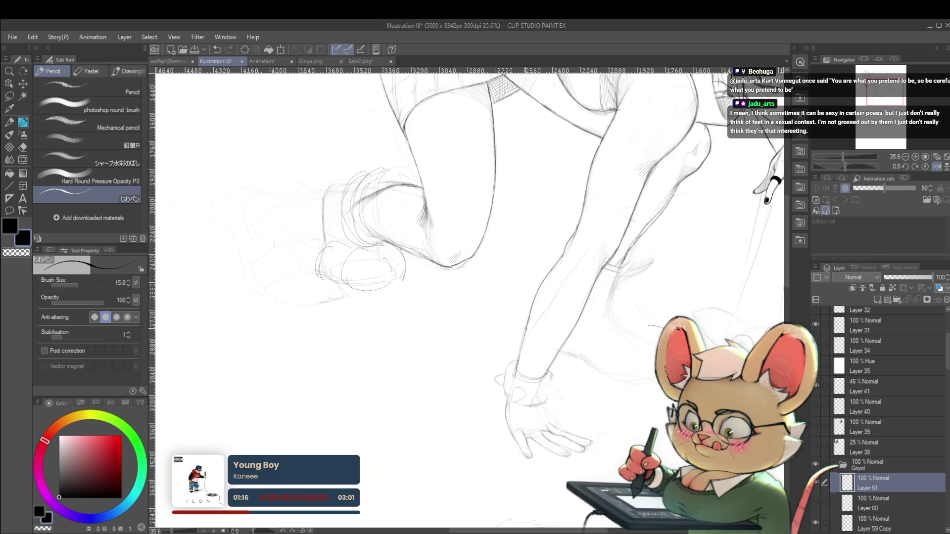
scroll(536, 268, "down", 3)
left_click_drag(628, 269, 565, 332)
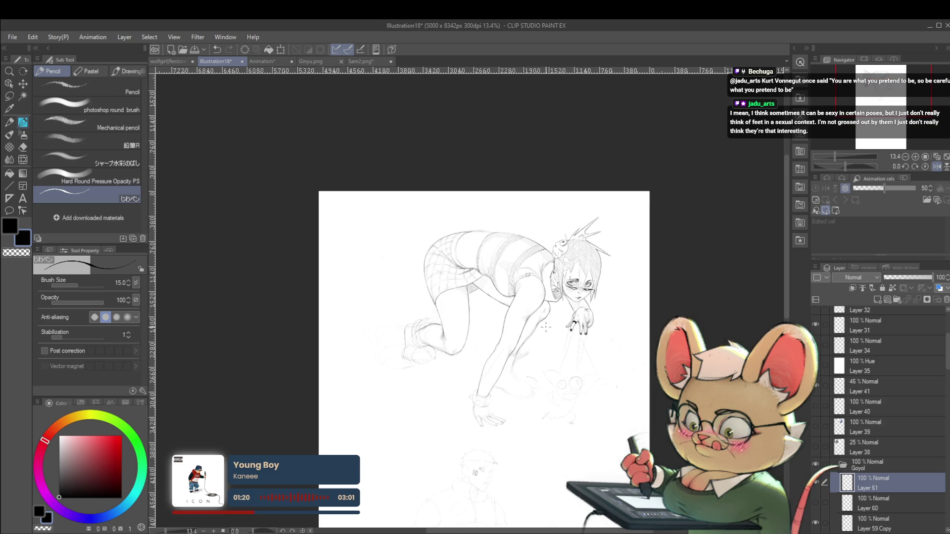
scroll(546, 327, "up", 2)
scroll(535, 302, "up", 1)
scroll(521, 281, "up", 2)
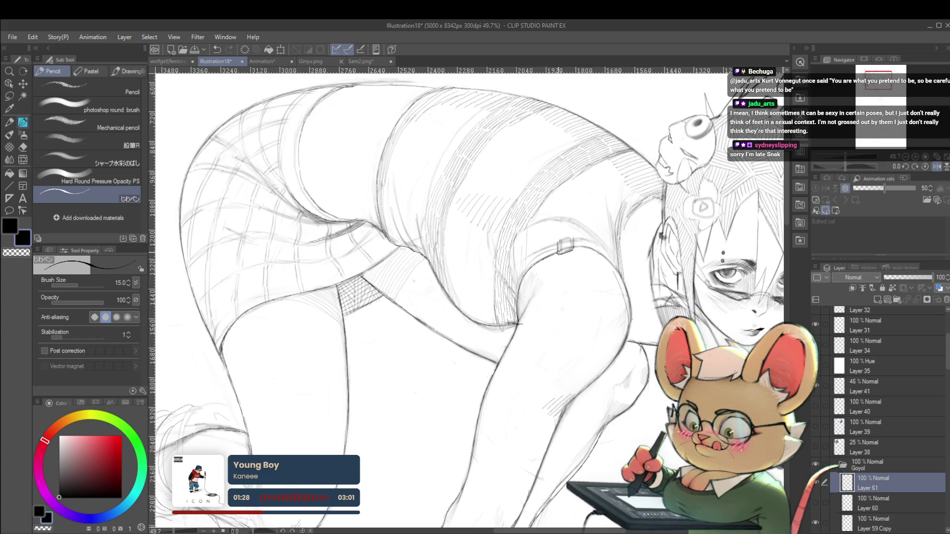
Zoom into the thigh strap, darken the buckle's left and top edges, and firm up a strap section
left_click_drag(558, 261, 538, 274)
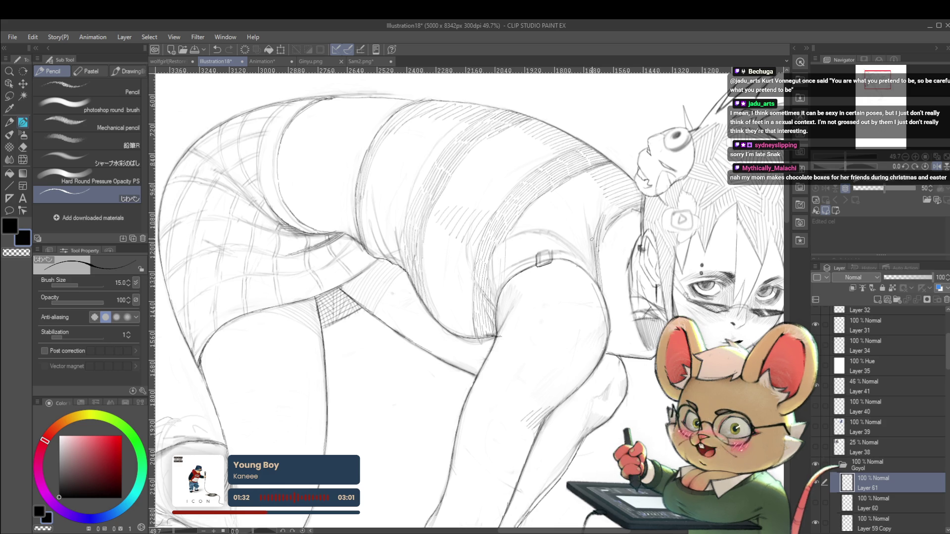
scroll(549, 245, "up", 5)
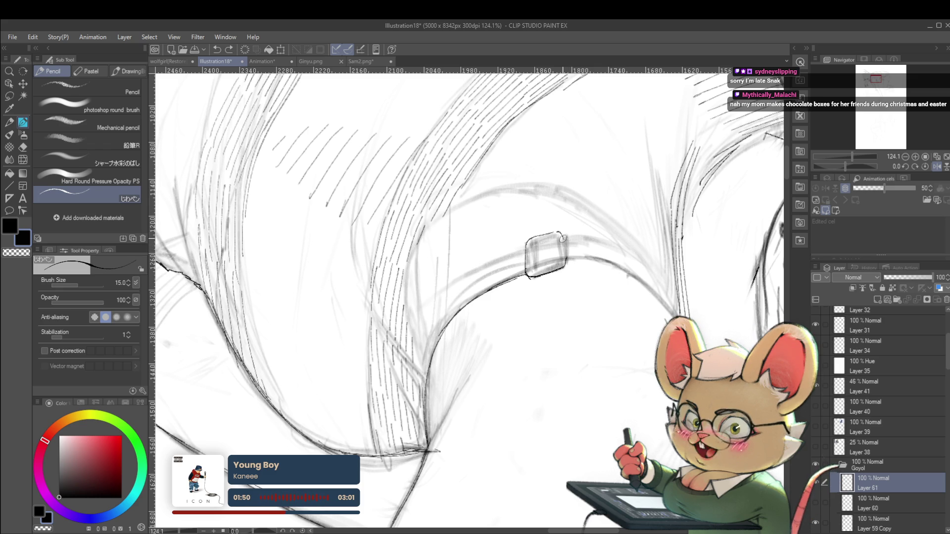
mouse_move(531, 245)
left_mouse_down()
mouse_move(528, 269)
mouse_move(553, 236)
left_mouse_up()
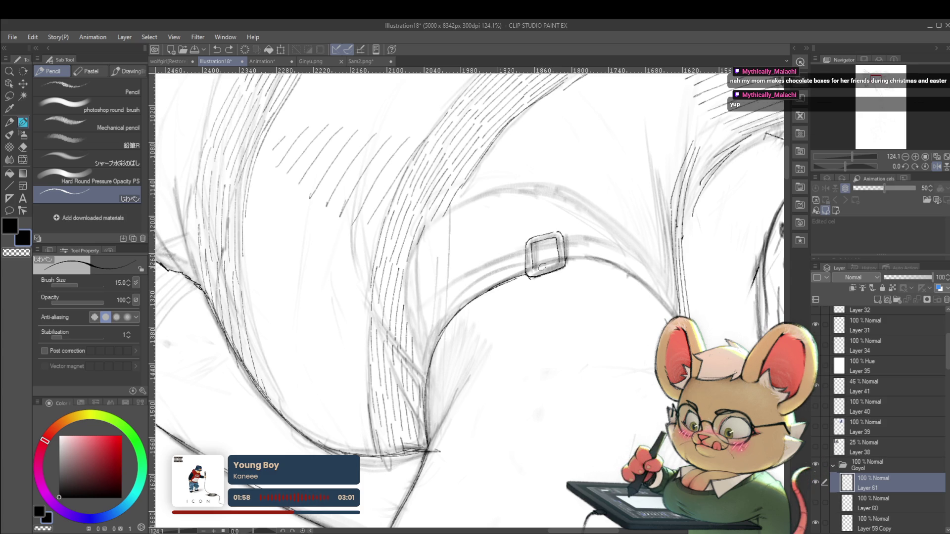
scroll(555, 262, "down", 3)
scroll(554, 261, "down", 2)
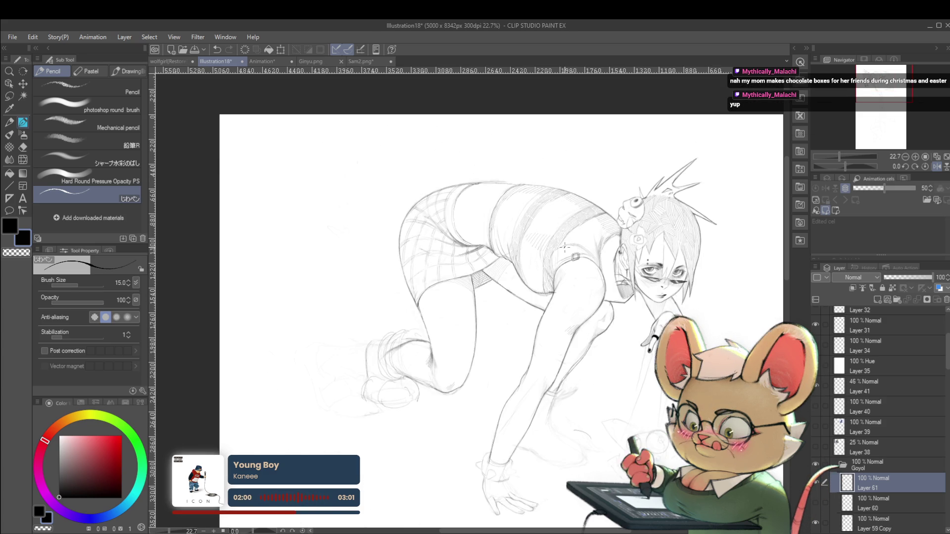
scroll(596, 274, "up", 3)
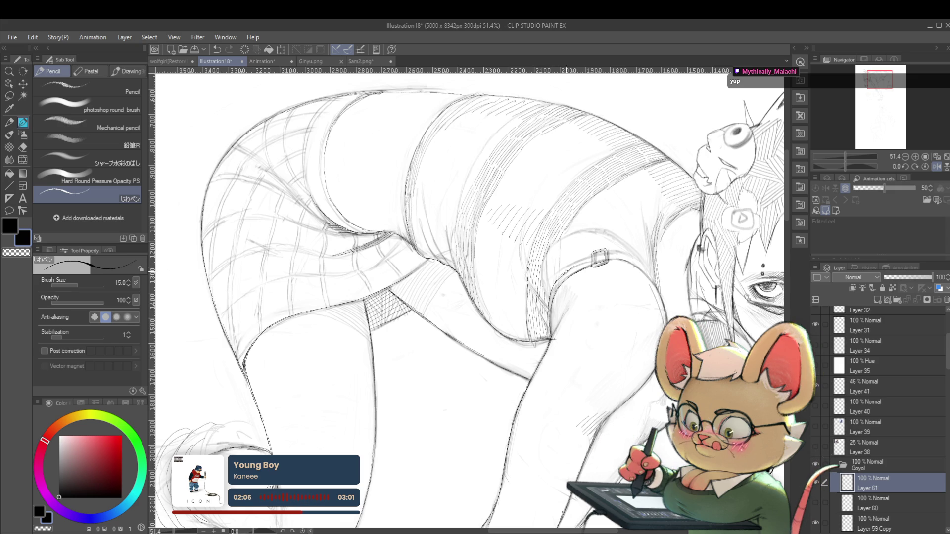
left_click_drag(576, 266, 590, 259)
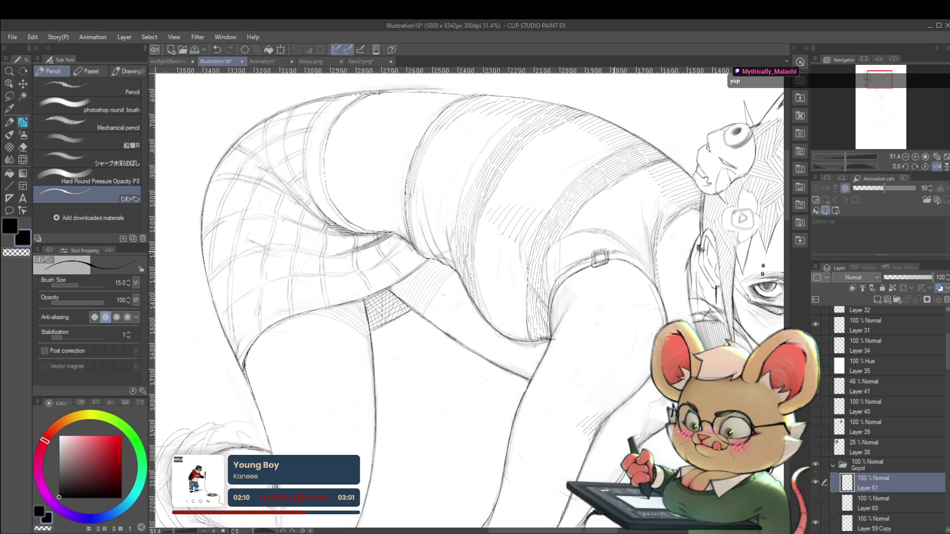
left_click_drag(636, 251, 488, 285)
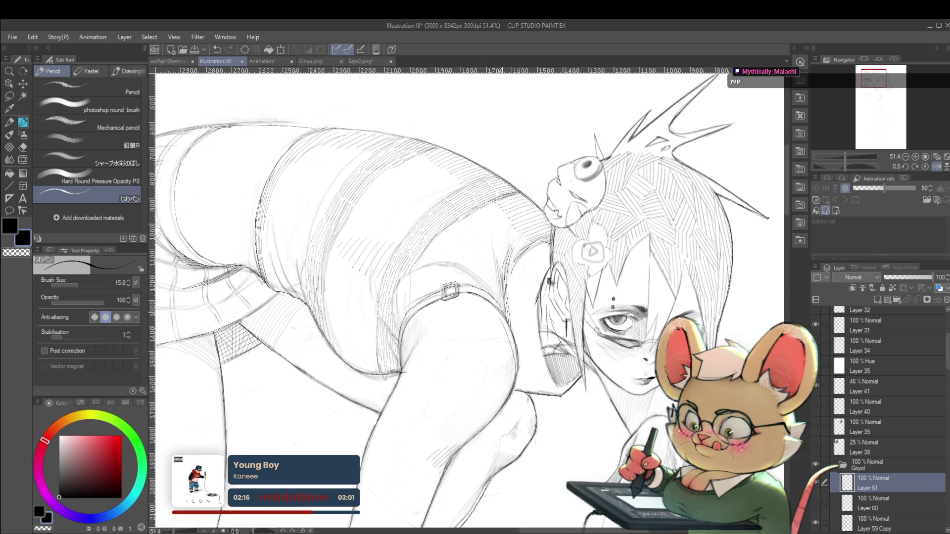
scroll(504, 303, "down", 3)
scroll(510, 247, "down", 2)
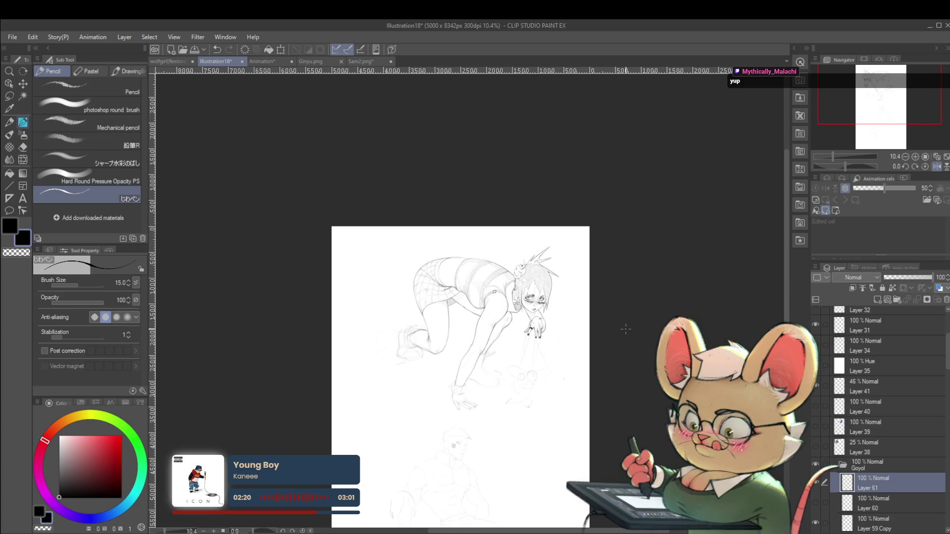
Unmirror the view, draw a curved line under the arm and torso, and undo the short hip mark
scroll(483, 301, "up", 3)
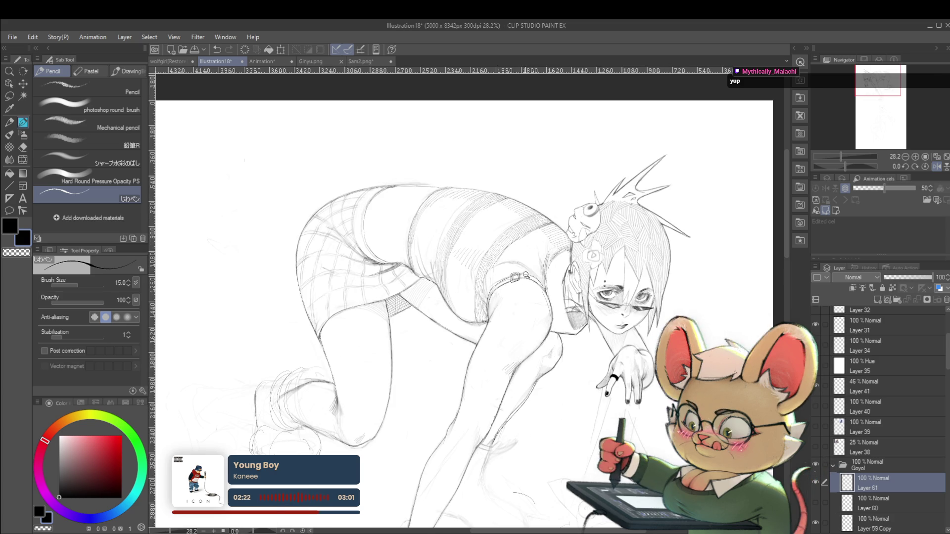
scroll(533, 278, "down", 3)
scroll(524, 275, "up", 4)
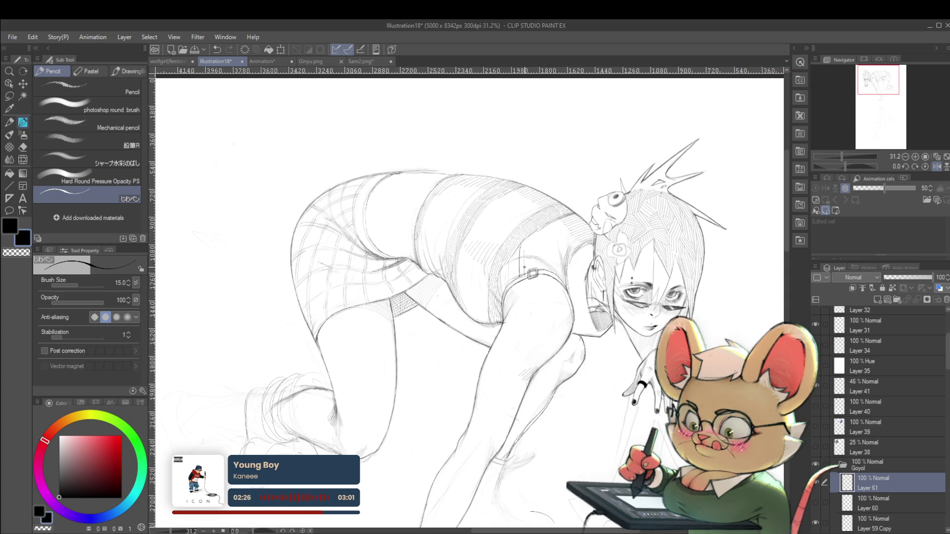
scroll(544, 250, "down", 4)
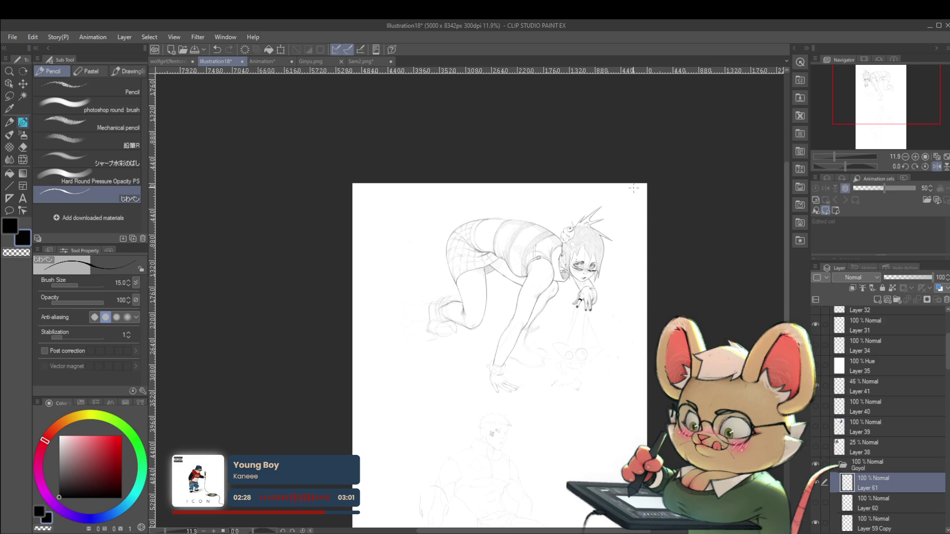
left_click(937, 166)
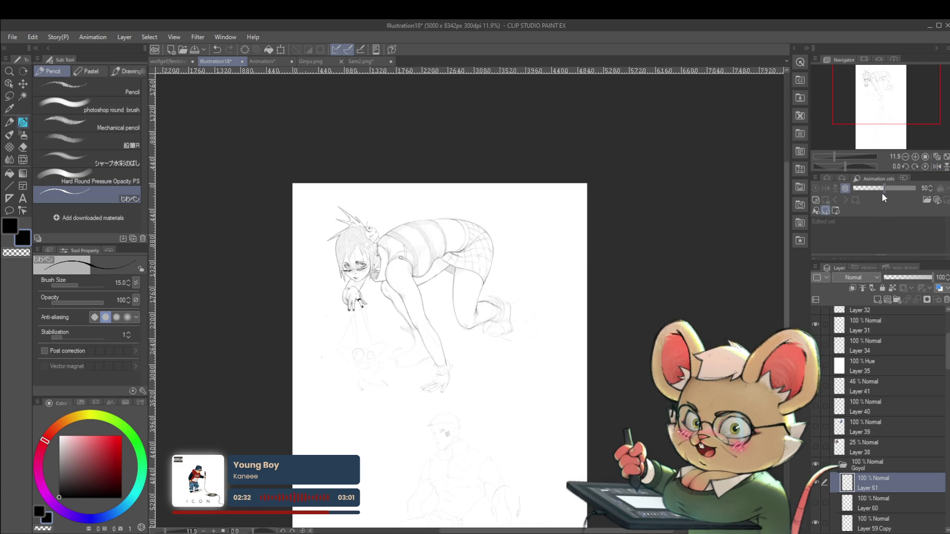
scroll(369, 289, "up", 2)
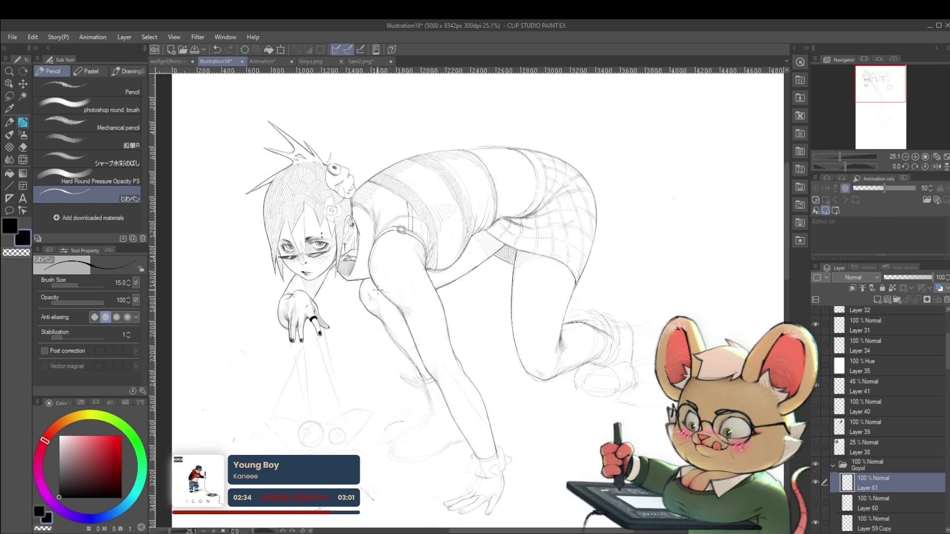
left_click_drag(377, 290, 423, 279)
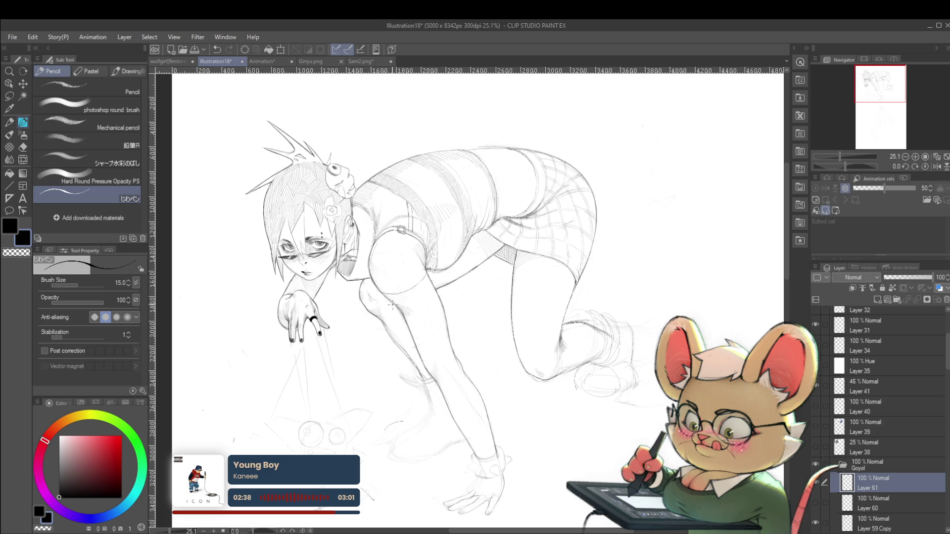
left_click_drag(415, 300, 431, 293)
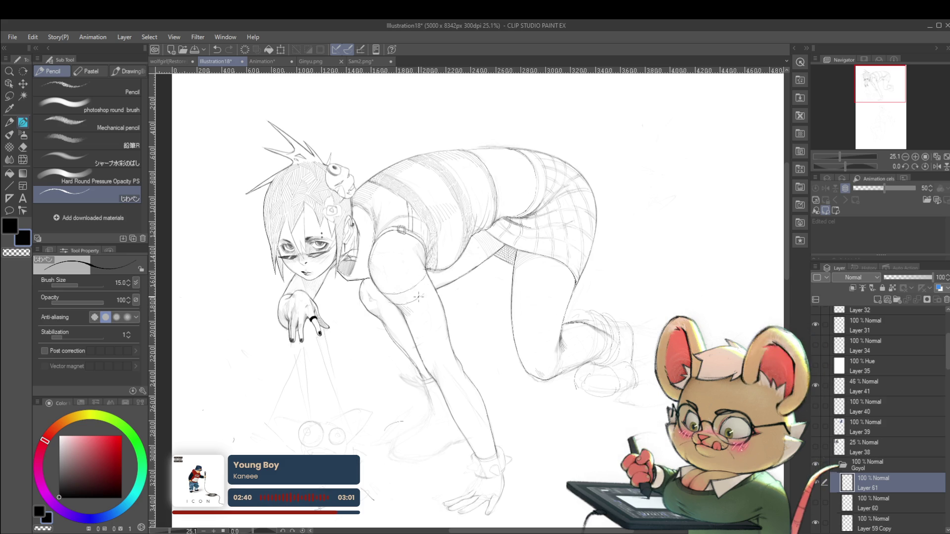
scroll(434, 282, "down", 3)
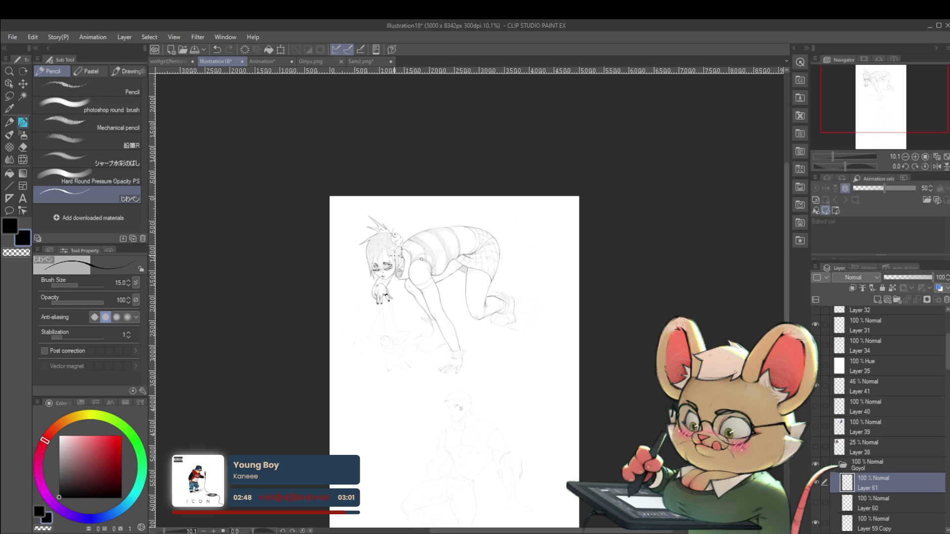
key("ctrl+z")
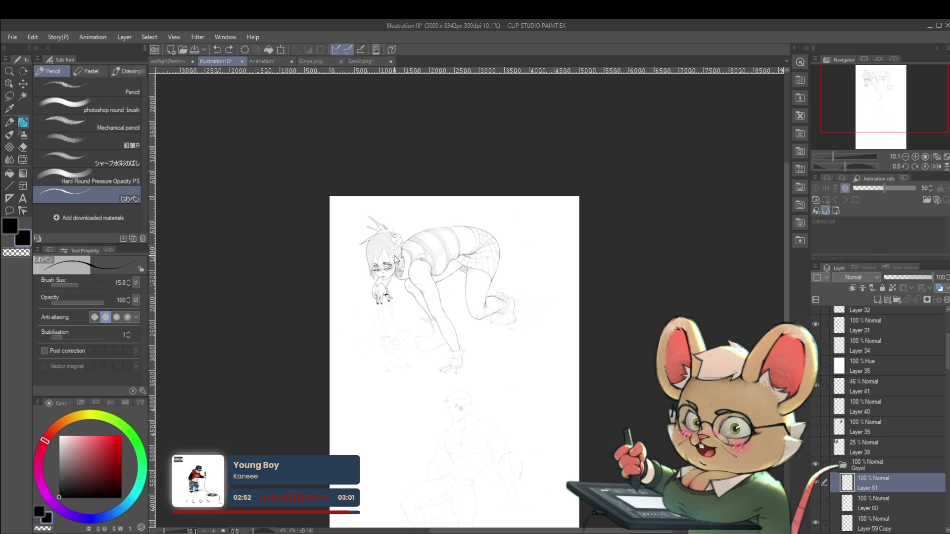
Toggle the horizontal flip on, off and on again while zooming to check proportions
left_click(938, 167)
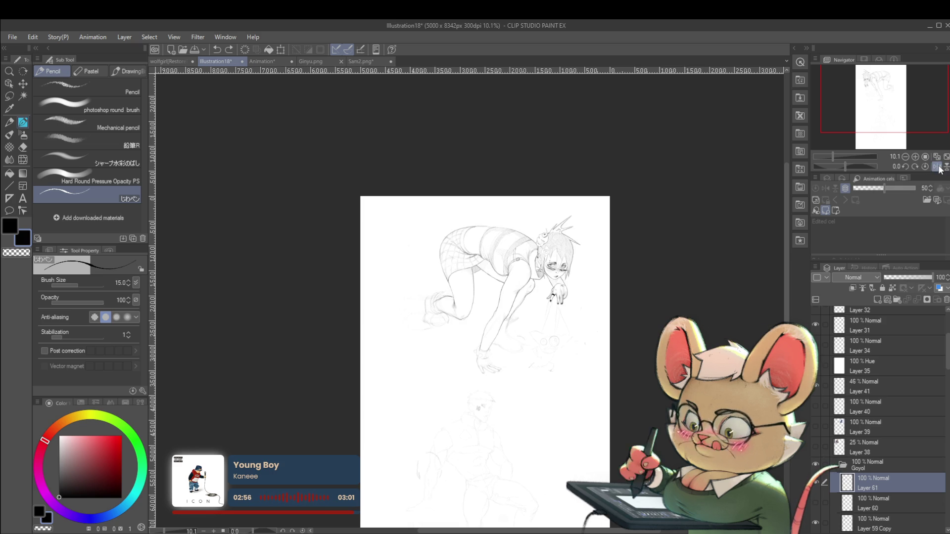
left_click_drag(455, 242, 495, 321)
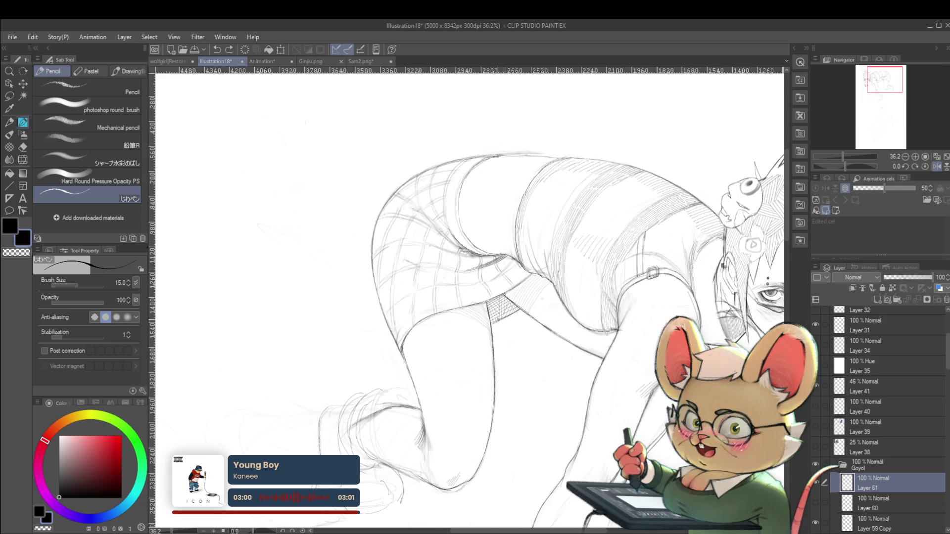
scroll(486, 310, "down", 5)
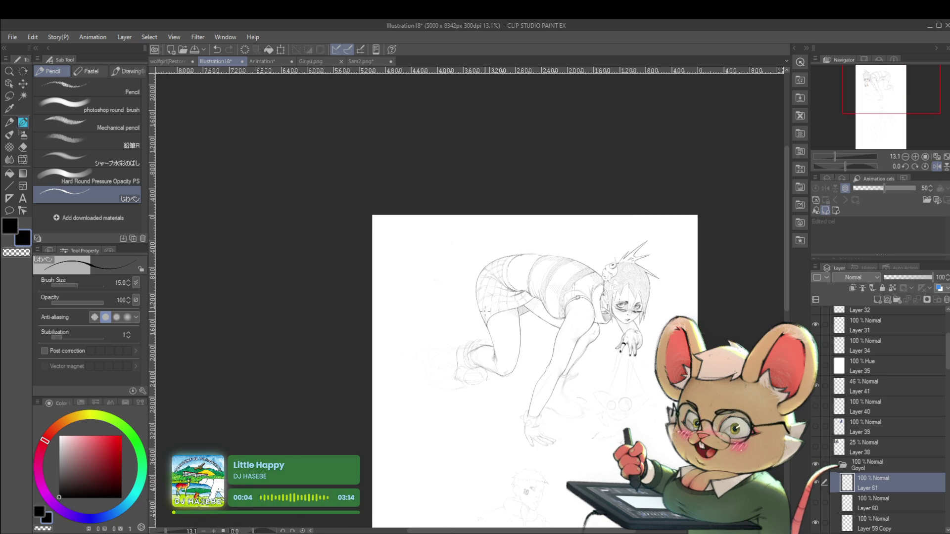
left_click(937, 167)
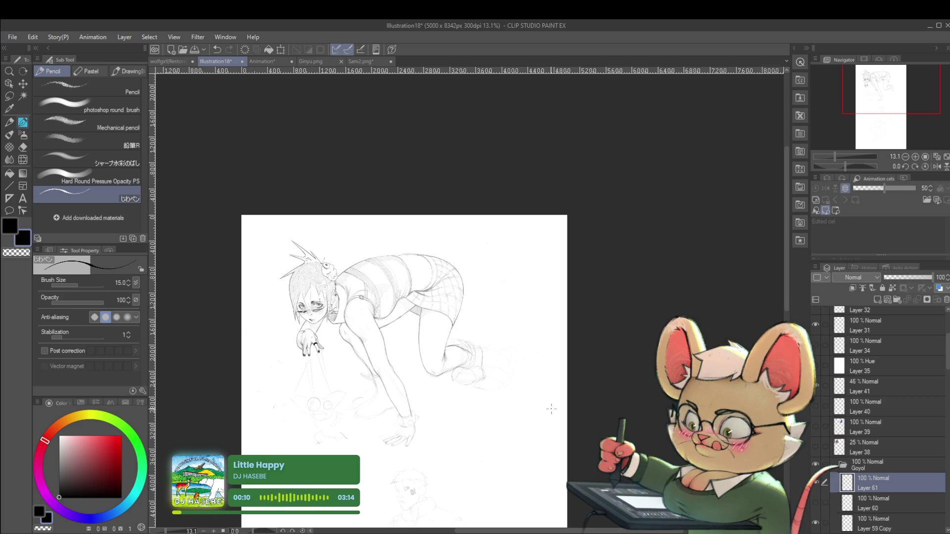
scroll(442, 305, "up", 2)
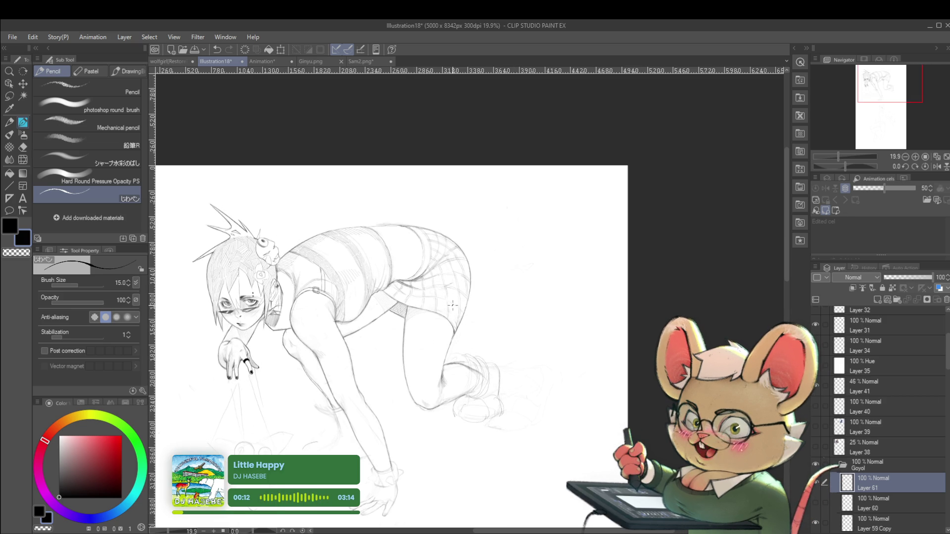
left_click(937, 166)
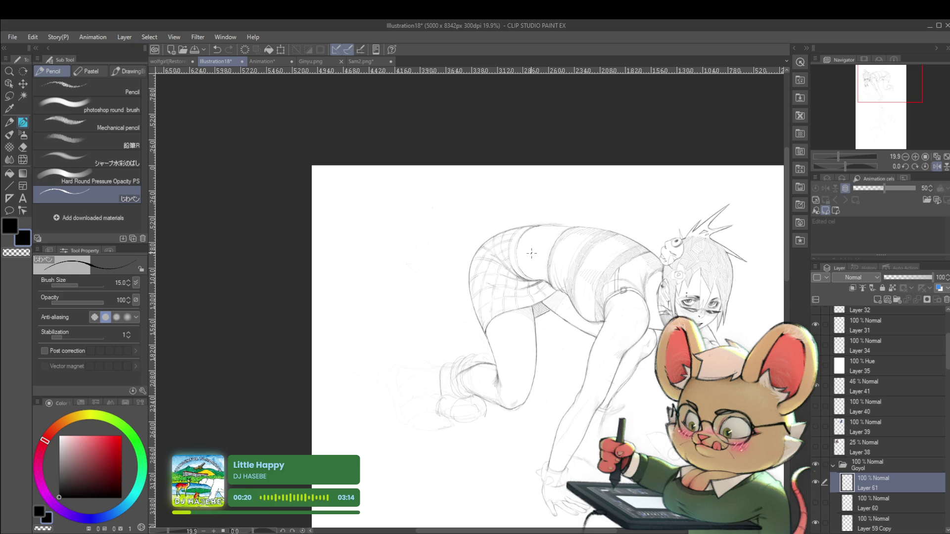
Zoom in and out over the sketch, then turn off the mirrored view
scroll(530, 252, "up", 2)
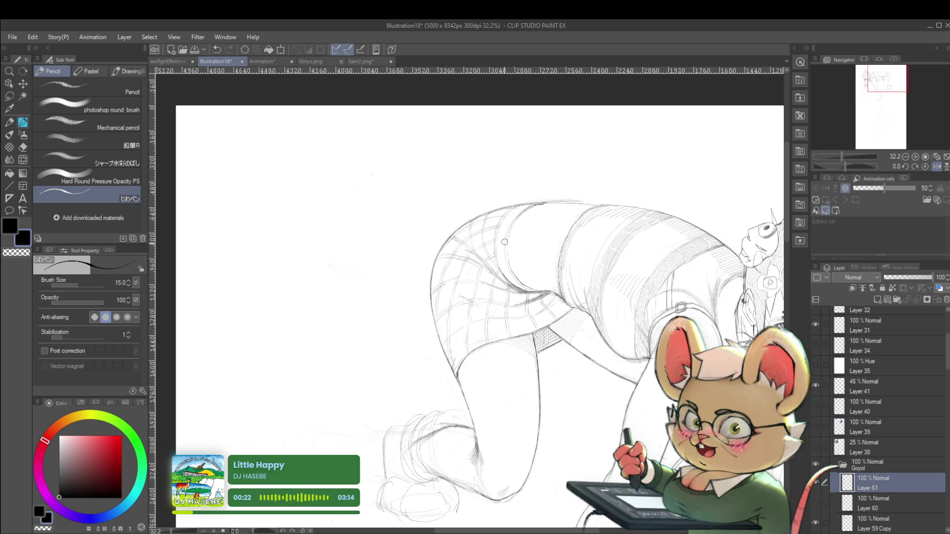
scroll(505, 245, "down", 4)
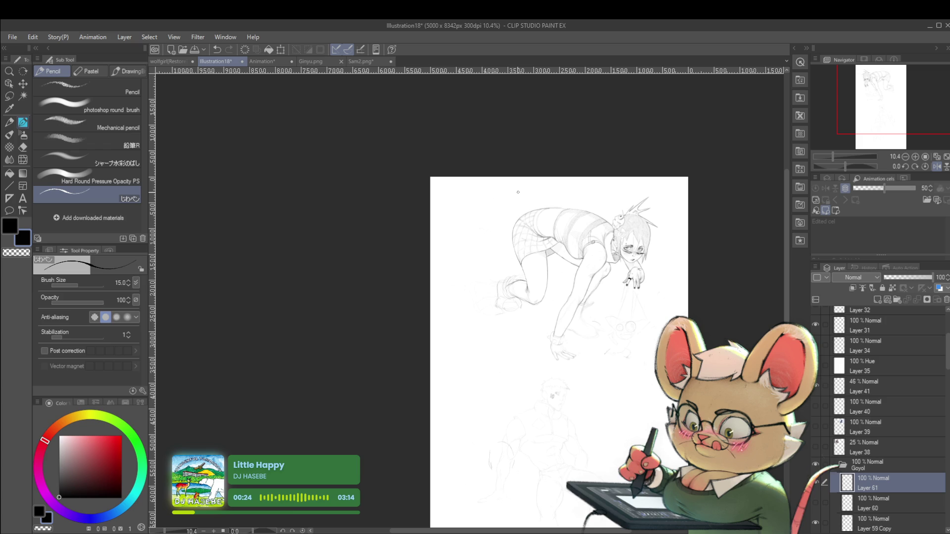
scroll(627, 277, "up", 2)
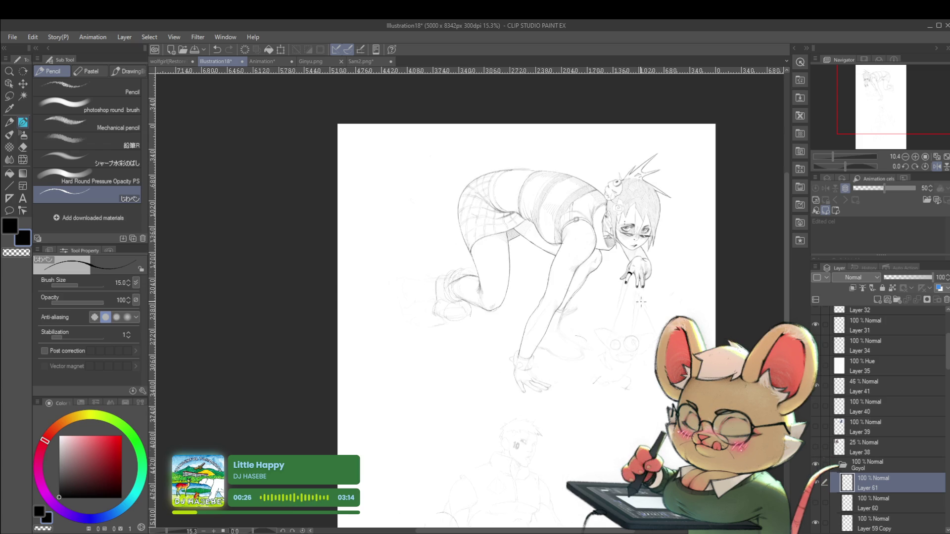
scroll(578, 305, "up", 1)
scroll(416, 312, "up", 2)
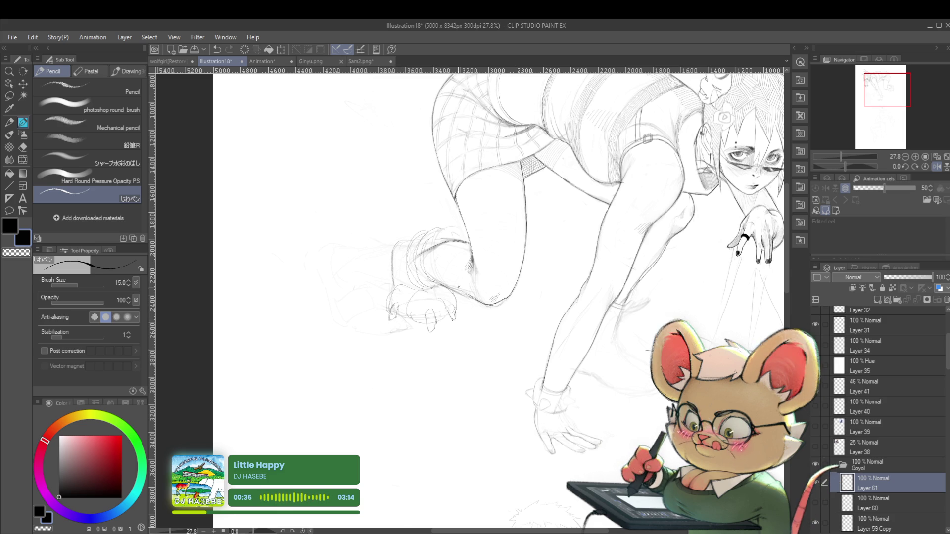
scroll(450, 317, "down", 5)
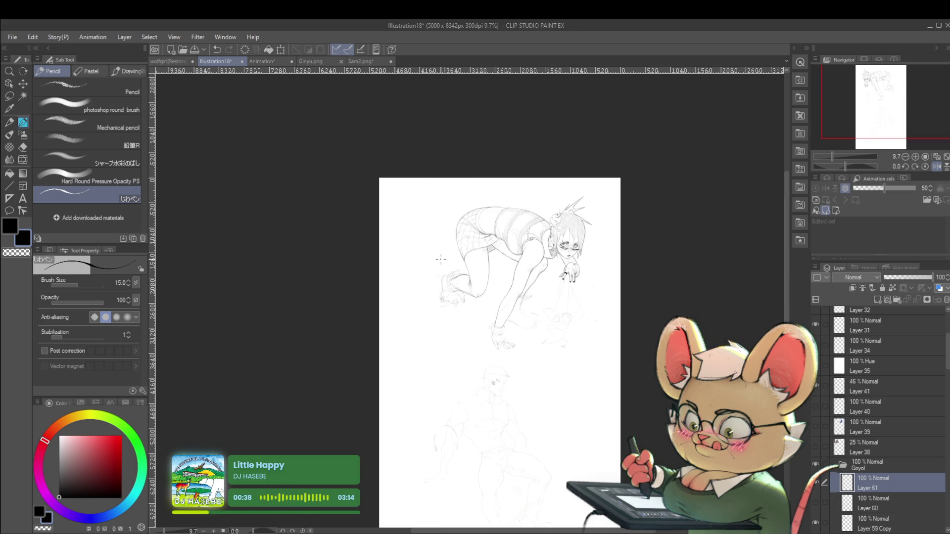
scroll(445, 287, "up", 3)
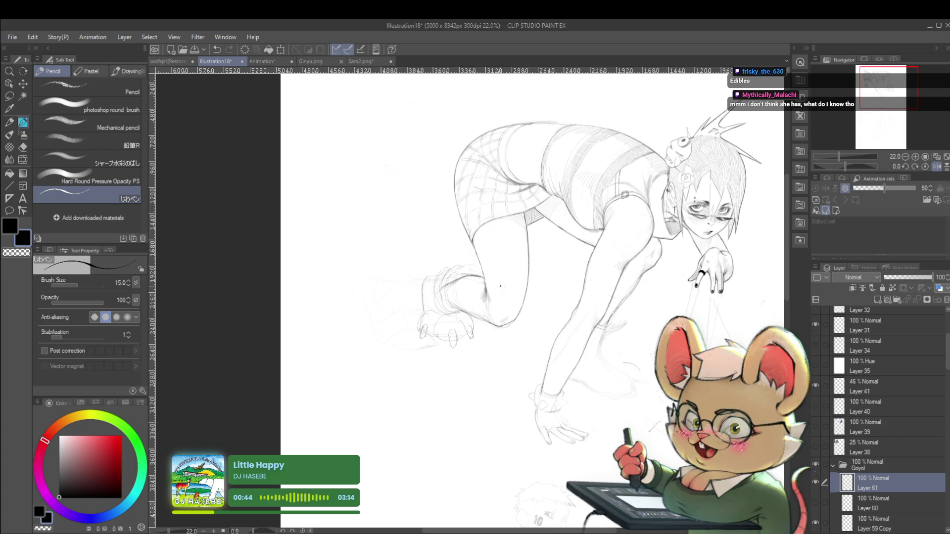
left_click(924, 167)
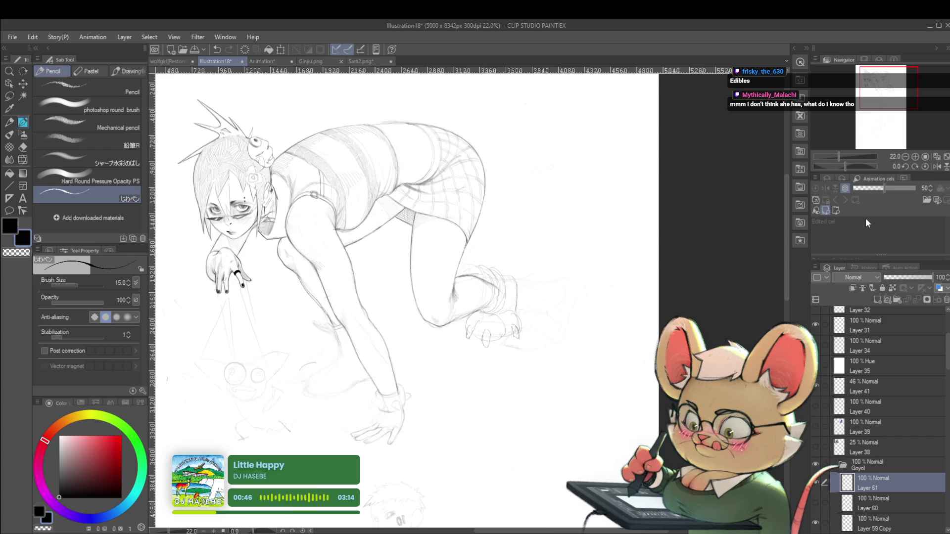
Briefly make Layer 59 Copy active, then return to Layer 61 and keep reviewing the sketch
scroll(326, 194, "up", 1)
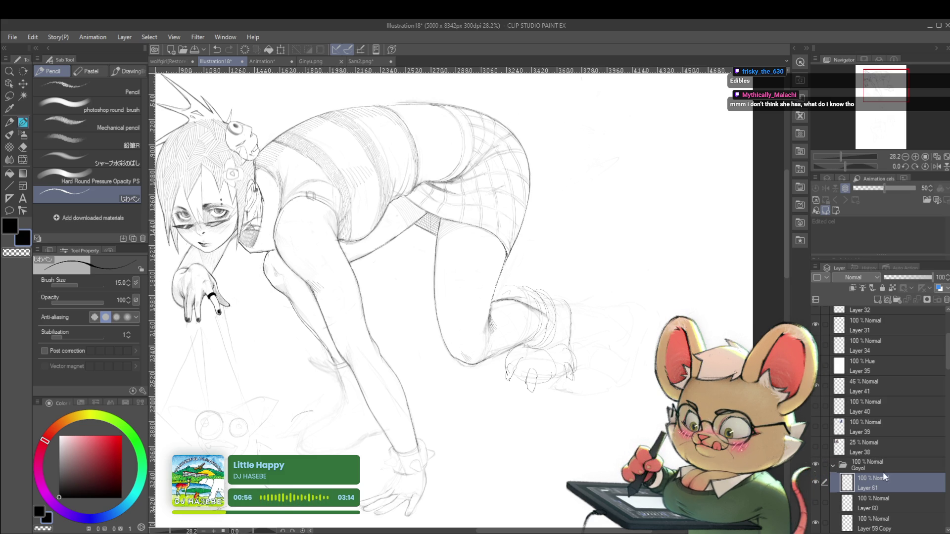
left_click(879, 520)
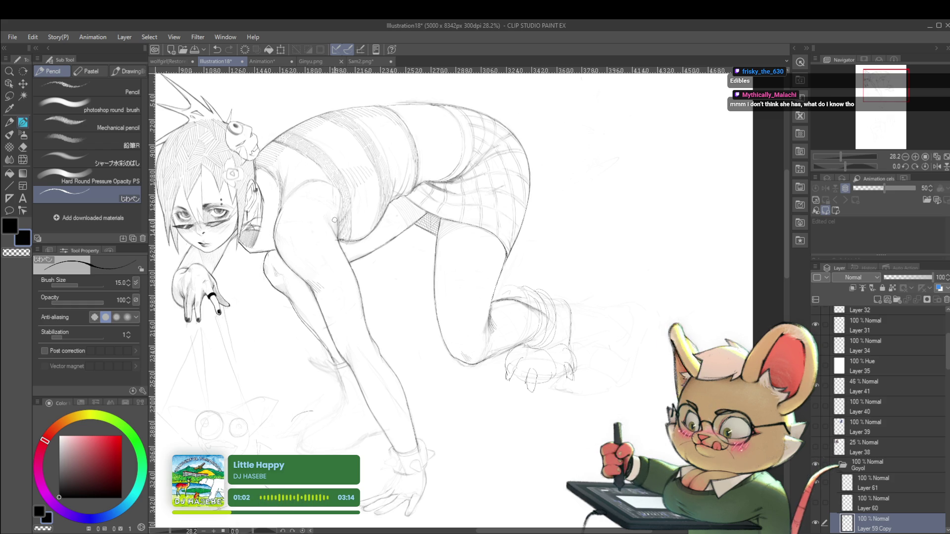
scroll(317, 164, "down", 3)
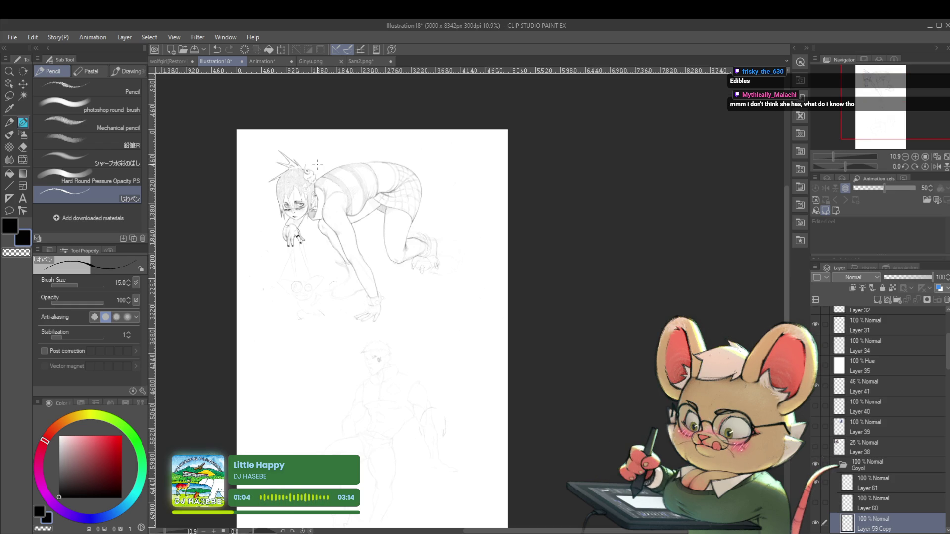
left_click(871, 483)
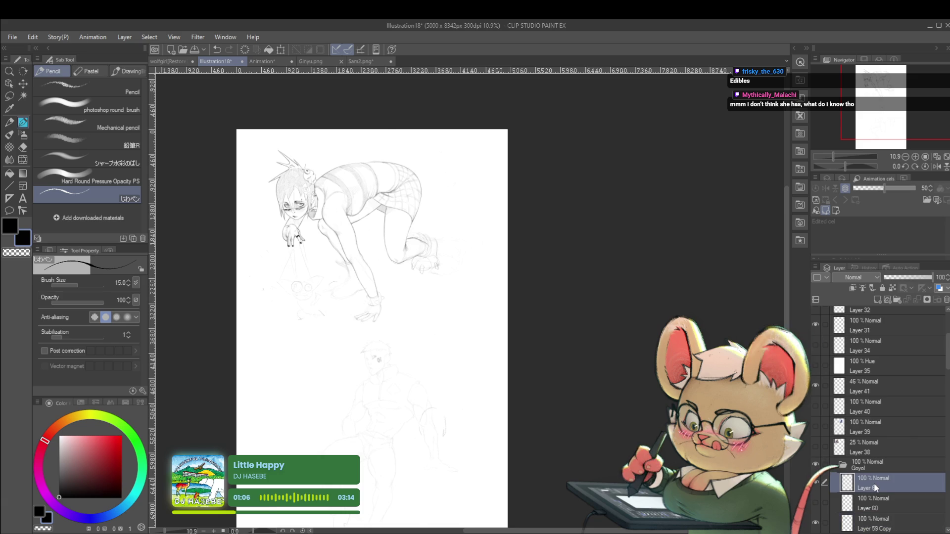
scroll(329, 198, "up", 4)
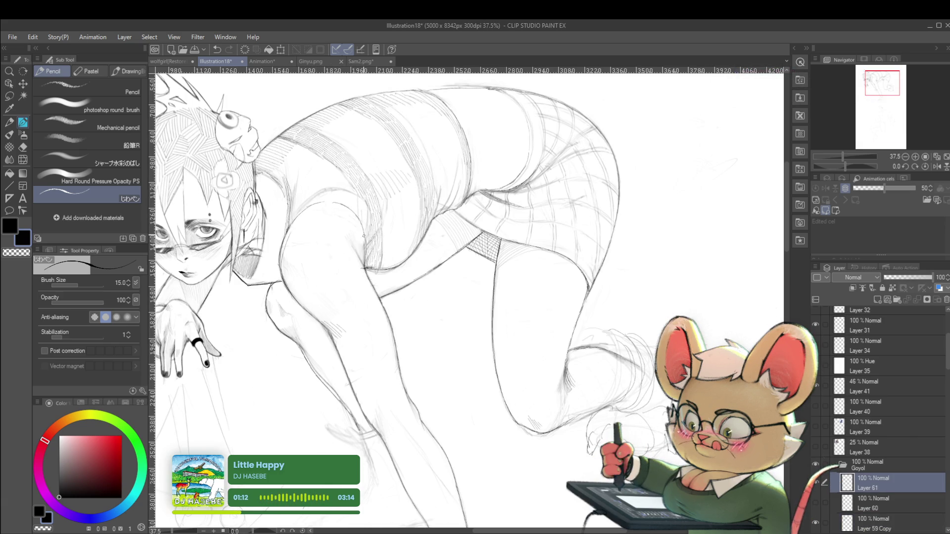
scroll(363, 236, "down", 3)
scroll(363, 235, "down", 2)
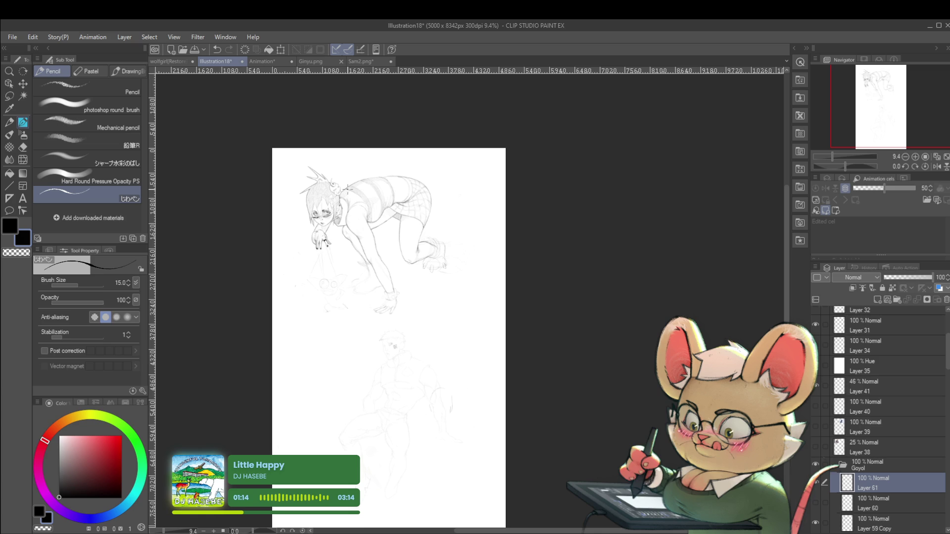
scroll(351, 211, "up", 2)
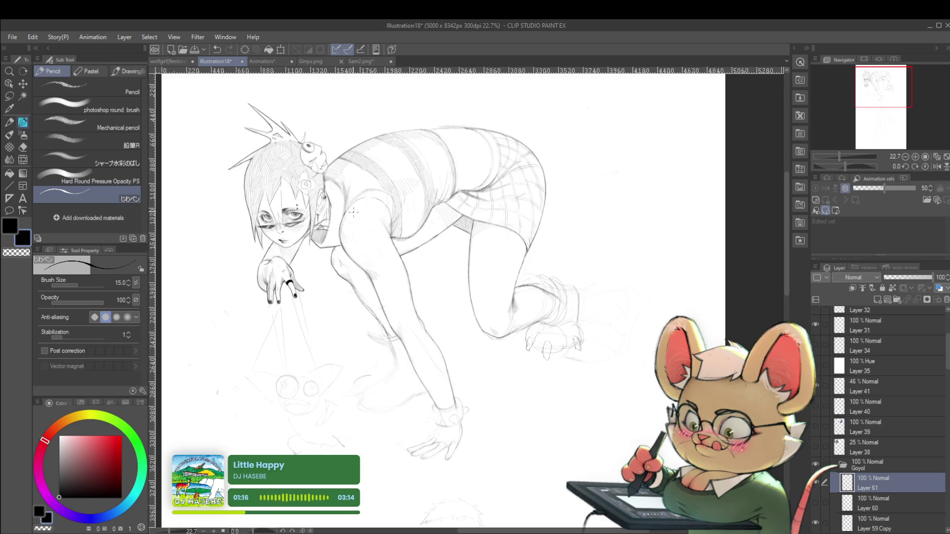
scroll(346, 207, "down", 1)
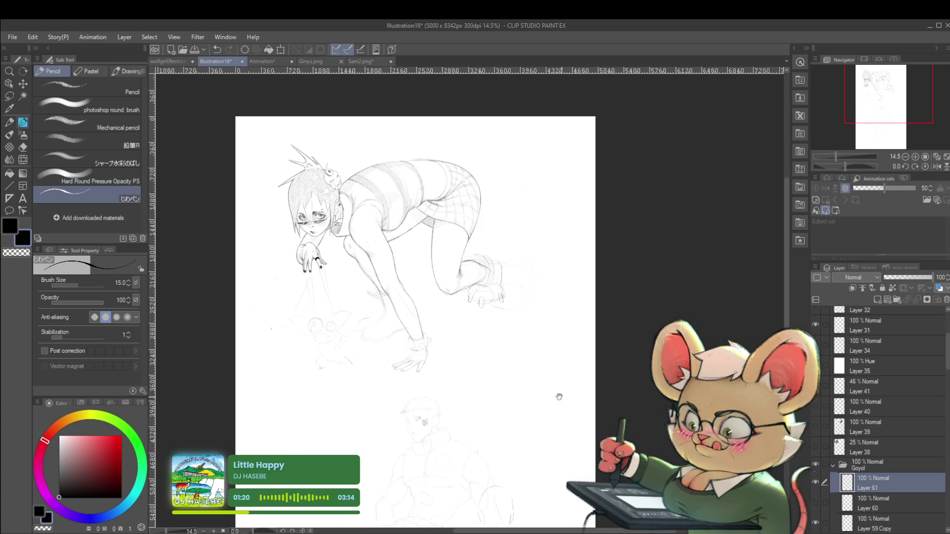
scroll(564, 376, "down", 1)
left_click(937, 167)
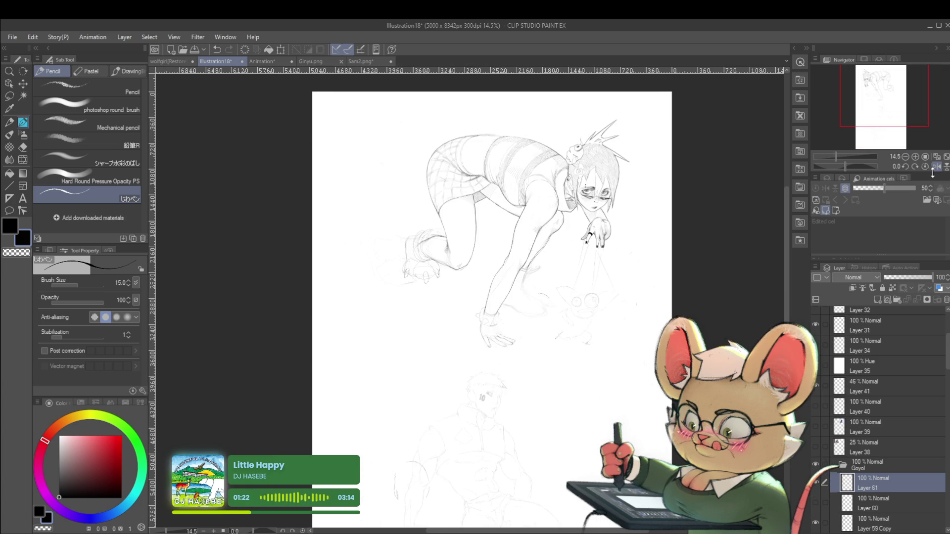
left_click_drag(457, 260, 386, 361)
scroll(385, 361, "up", 1)
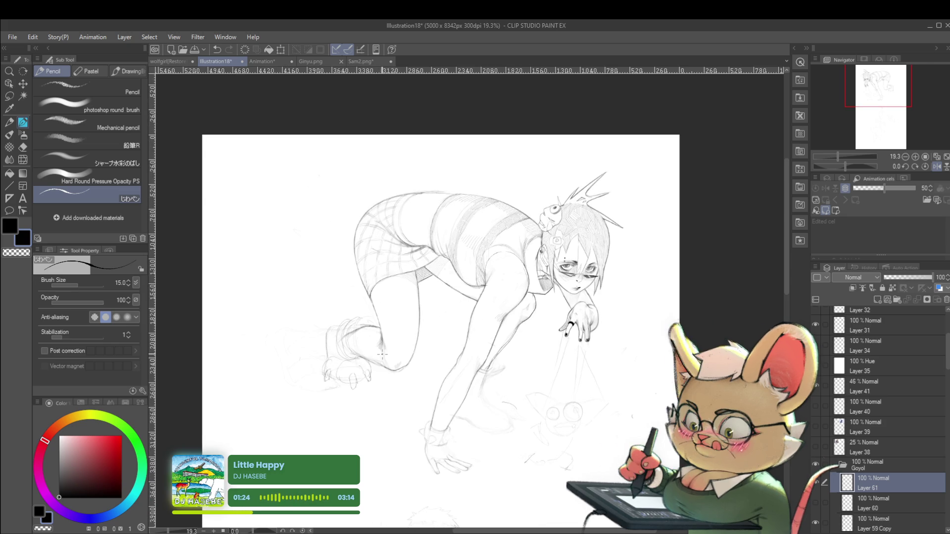
mouse_move(583, 335)
left_mouse_down()
mouse_move(556, 308)
mouse_move(566, 249)
left_mouse_up()
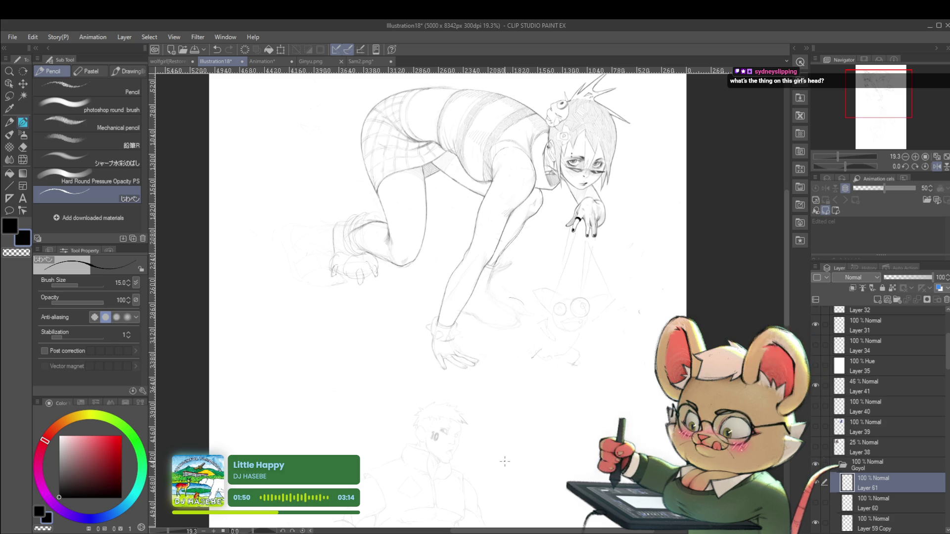
left_click(936, 168)
left_click_drag(626, 304, 604, 398)
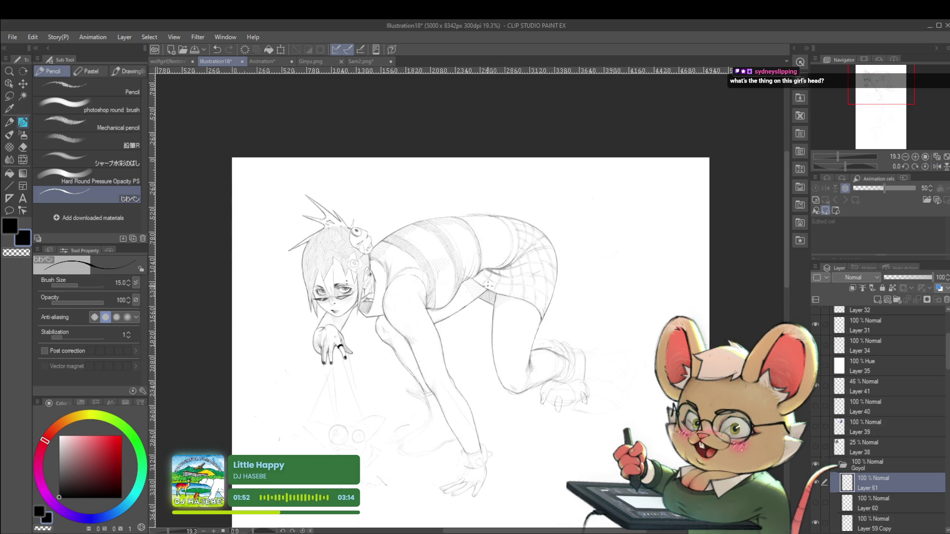
scroll(496, 293, "up", 3)
left_click(838, 524)
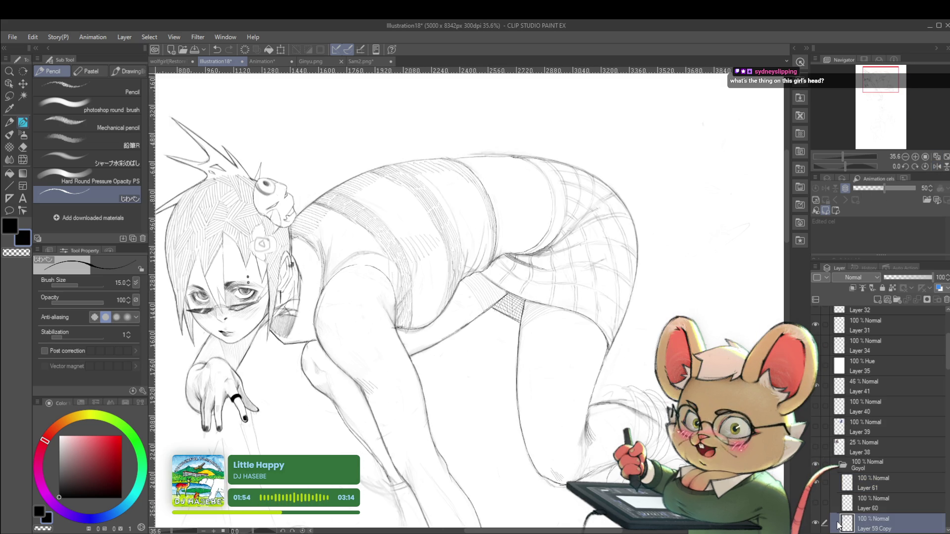
Zoom in and out to review the crouching girl sketch
scroll(473, 292, "up", 3)
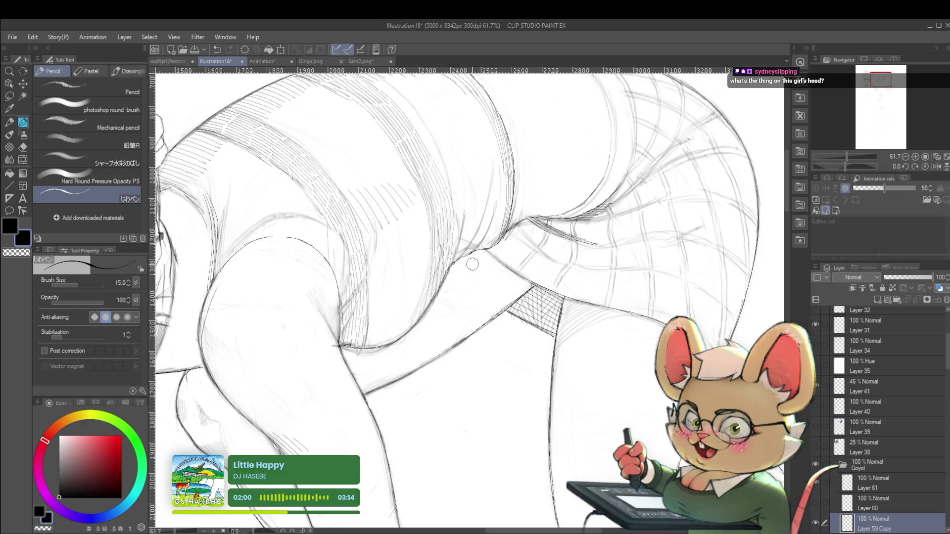
scroll(512, 248, "down", 5)
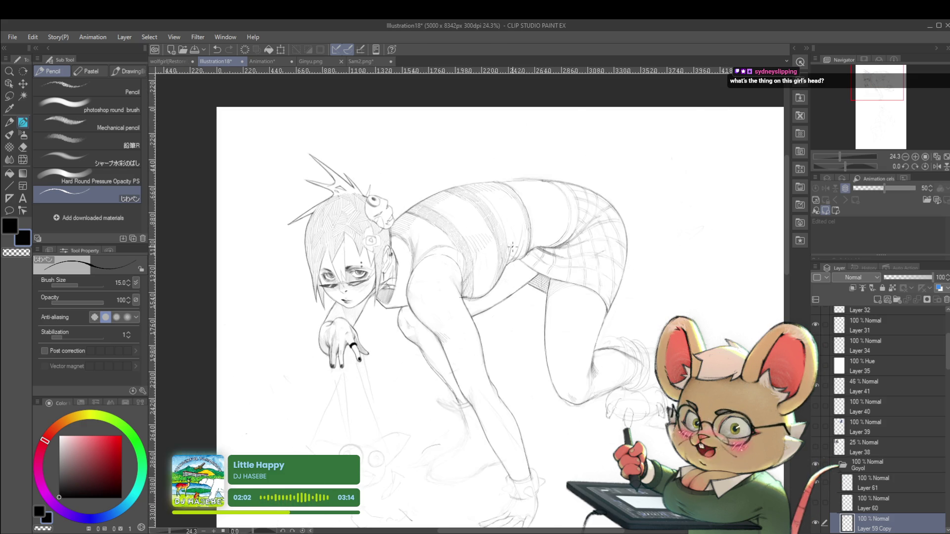
scroll(567, 225, "up", 5)
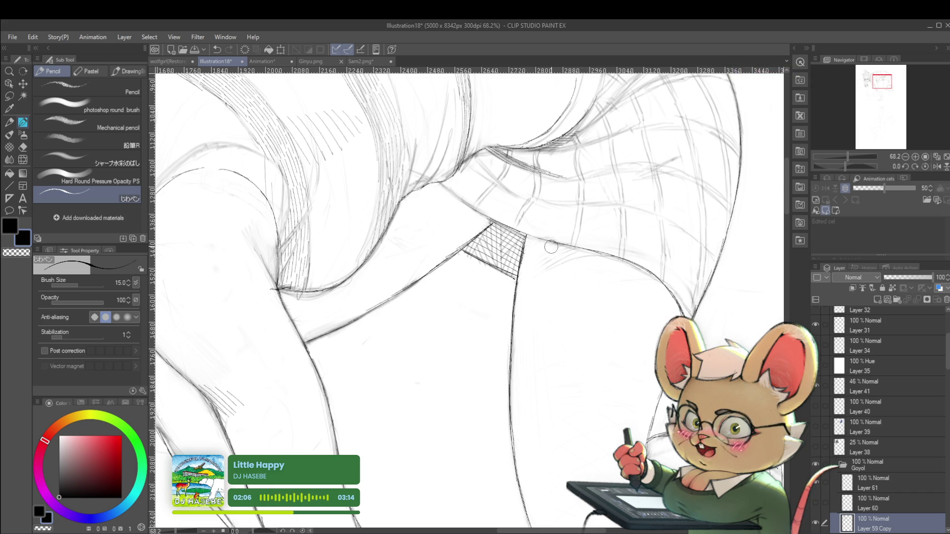
scroll(549, 219, "down", 5)
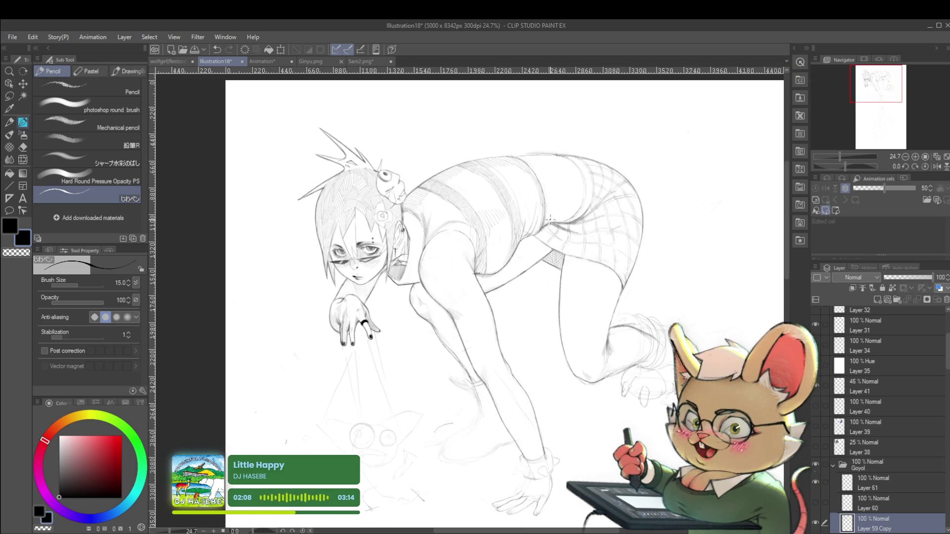
On Layer 61, add small dark hatch marks near the girl's hip
left_click(550, 219, "ctrl+shift")
left_click_drag(551, 243, 430, 271)
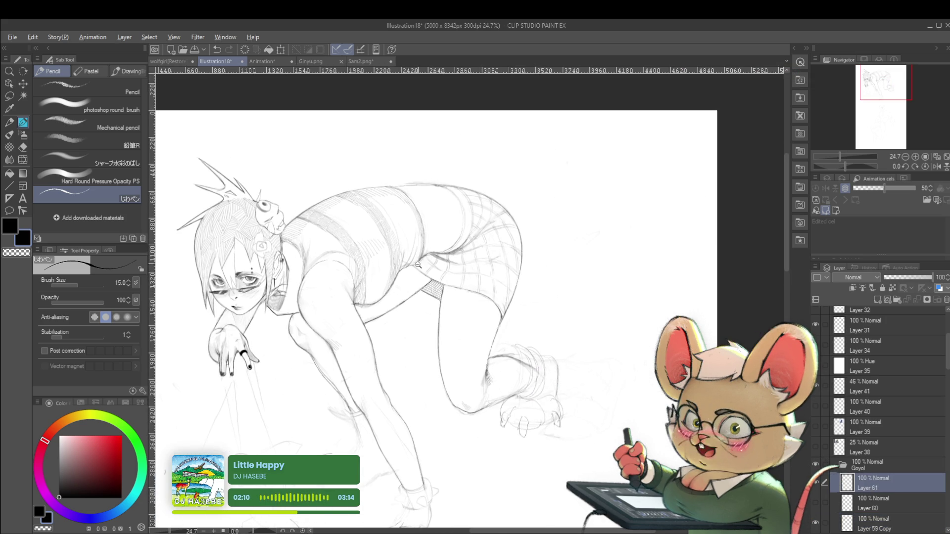
scroll(429, 272, "up", 5)
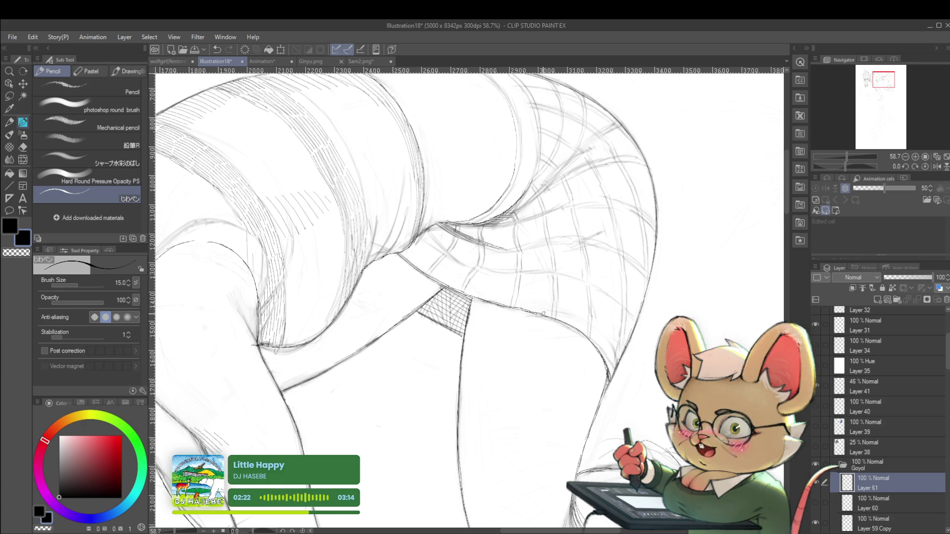
scroll(521, 308, "down", 4)
scroll(521, 309, "down", 1)
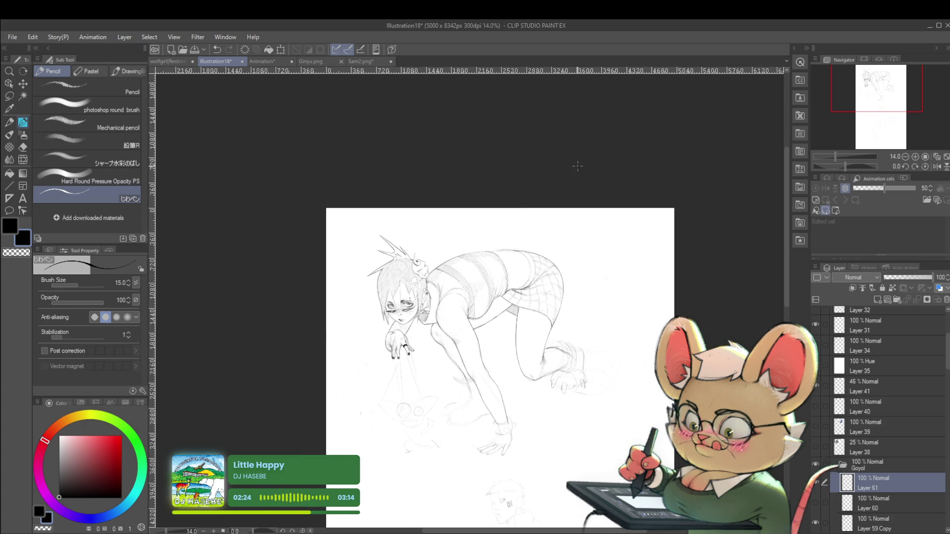
scroll(505, 307, "up", 4)
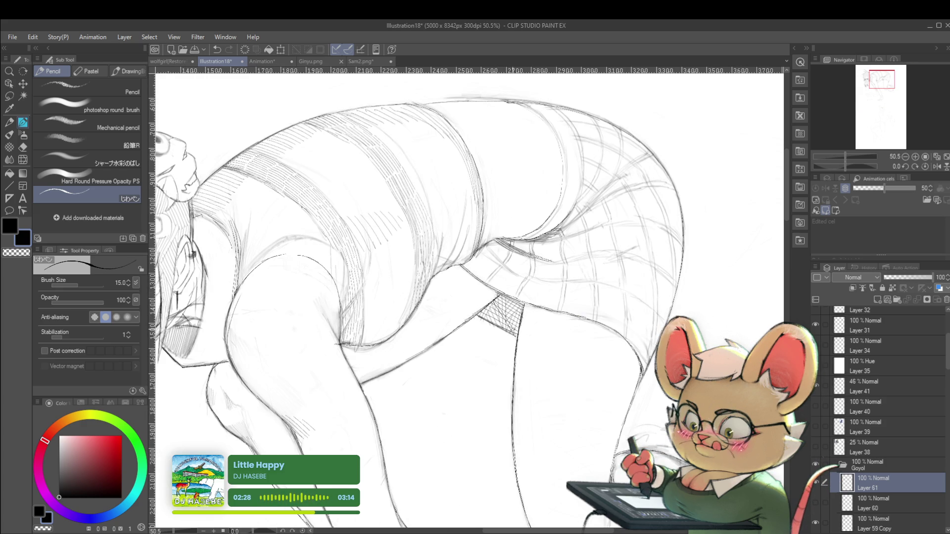
mouse_move(505, 297)
left_mouse_down()
mouse_move(518, 322)
mouse_move(526, 313)
left_mouse_up()
scroll(517, 282, "down", 5)
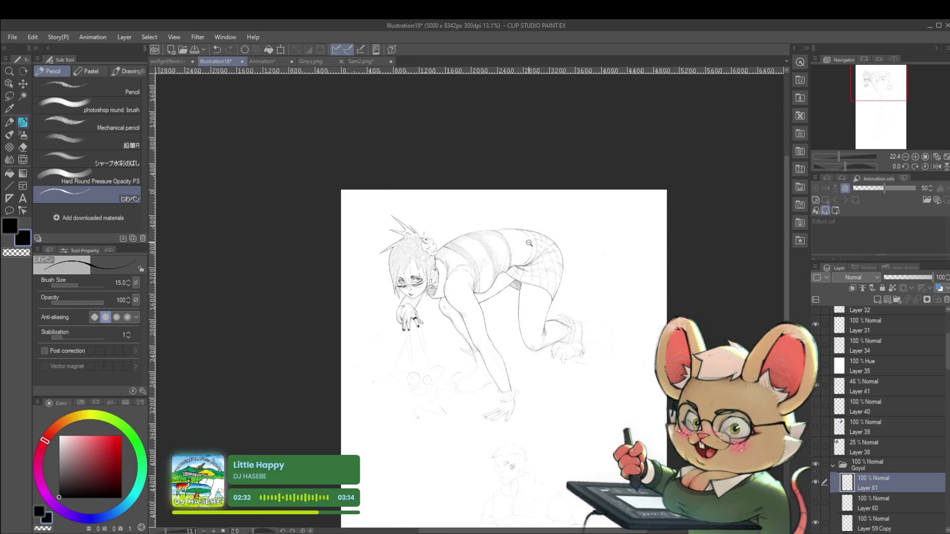
scroll(519, 242, "down", 1)
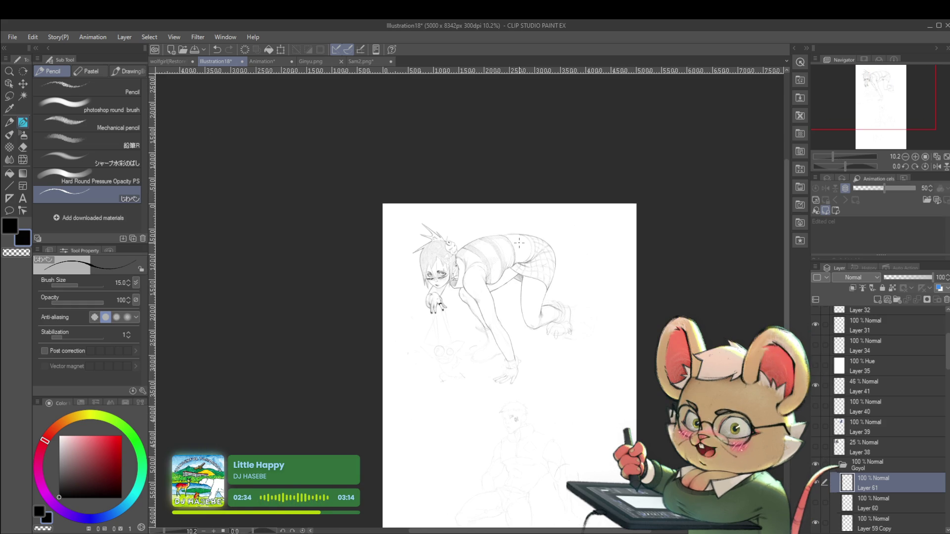
Mirror the canvas view horizontally and zoom around to check the sketch's proportions
left_click(936, 167)
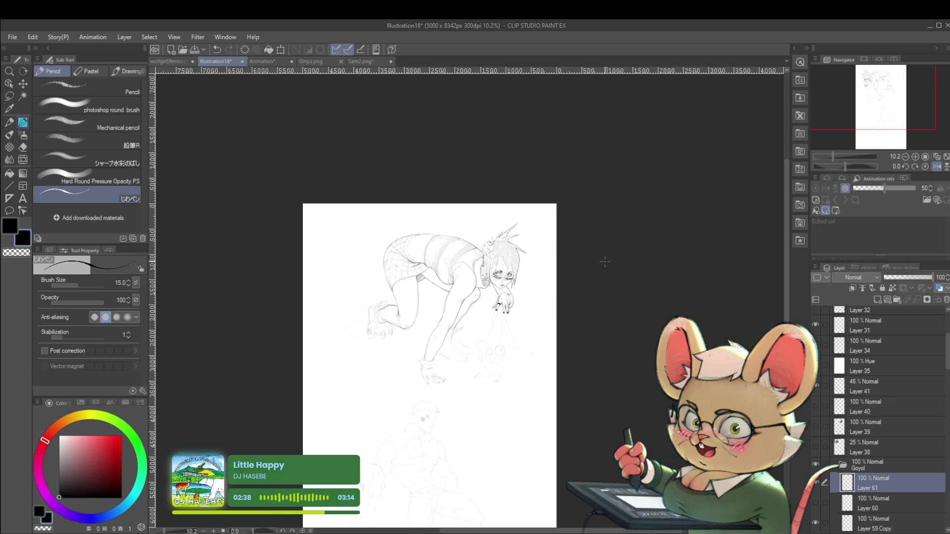
scroll(524, 232, "up", 4)
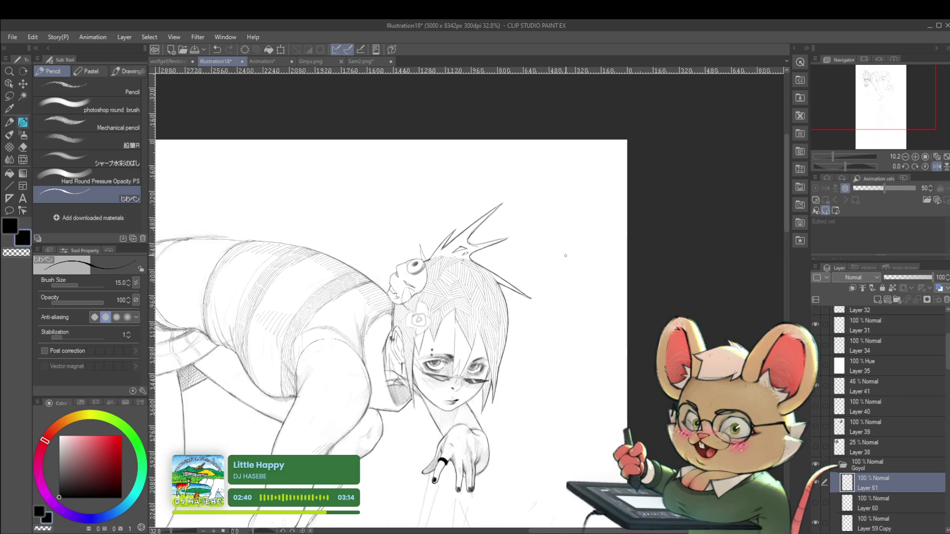
scroll(564, 155, "down", 3)
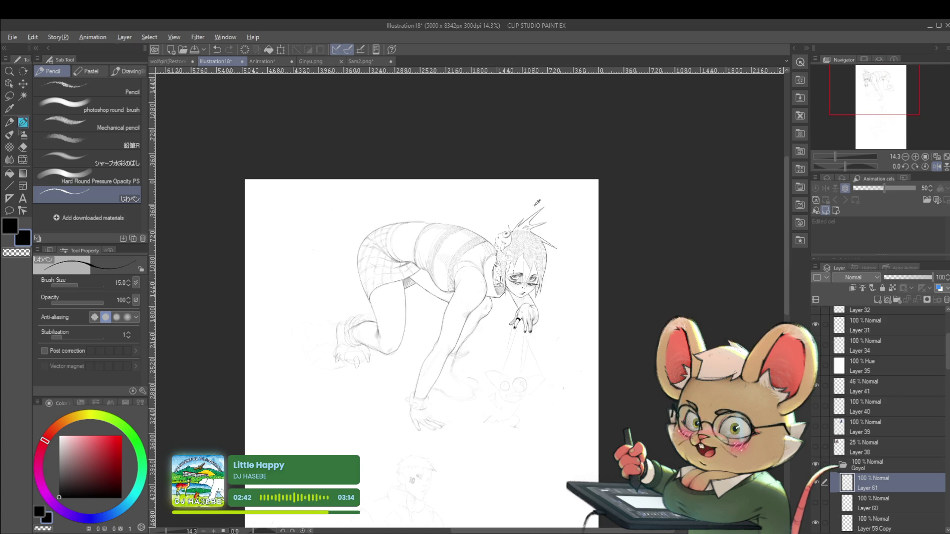
scroll(553, 171, "up", 5)
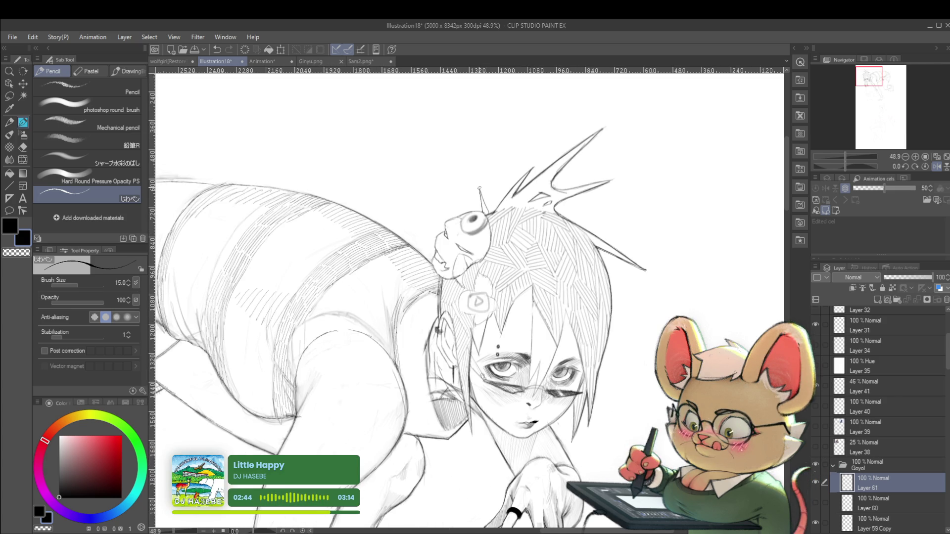
scroll(495, 201, "down", 4)
scroll(496, 200, "down", 1)
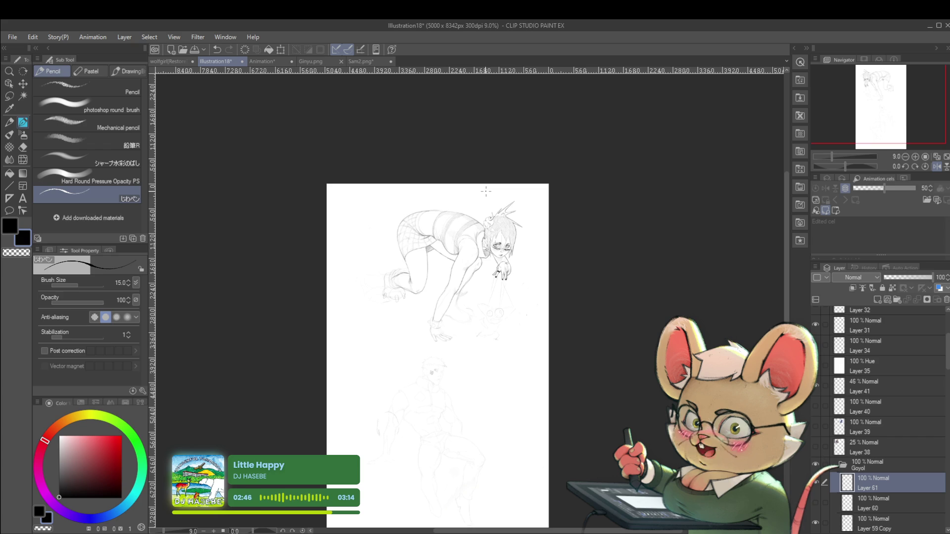
scroll(499, 237, "up", 6)
left_click(884, 527)
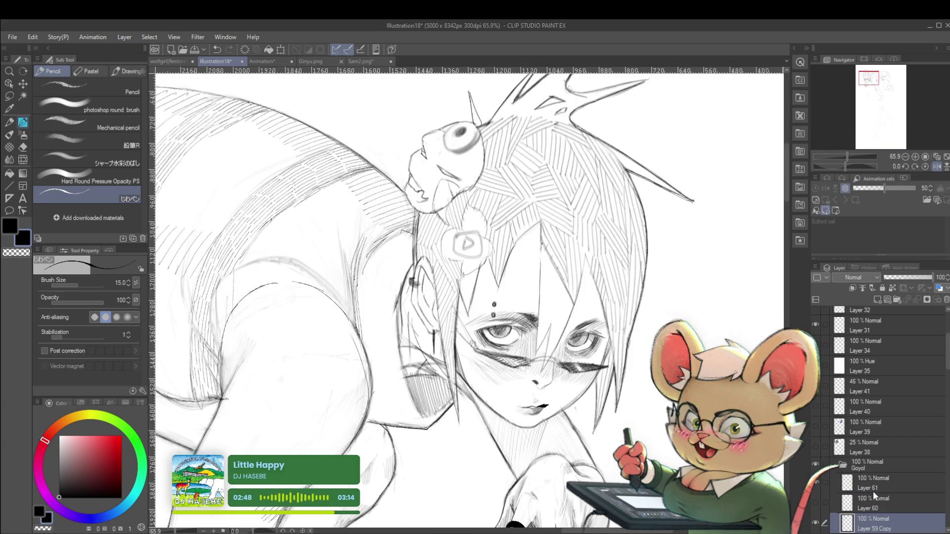
On Layer 59 Copy, erase the eye drawn on the frog ornament
mouse_move(442, 146)
left_mouse_down()
mouse_move(475, 147)
mouse_move(450, 186)
left_mouse_up()
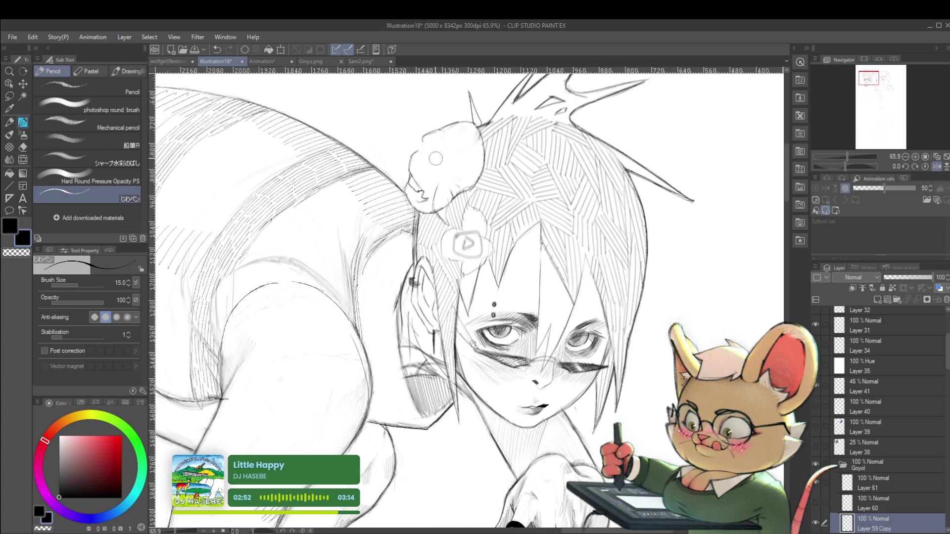
scroll(446, 163, "down", 5)
scroll(424, 141, "up", 5)
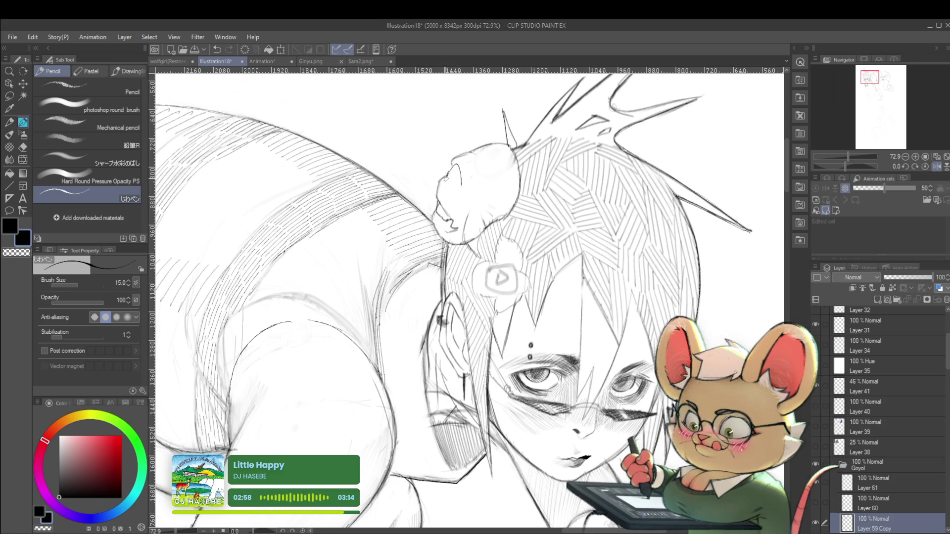
scroll(460, 181, "down", 4)
scroll(492, 159, "down", 2)
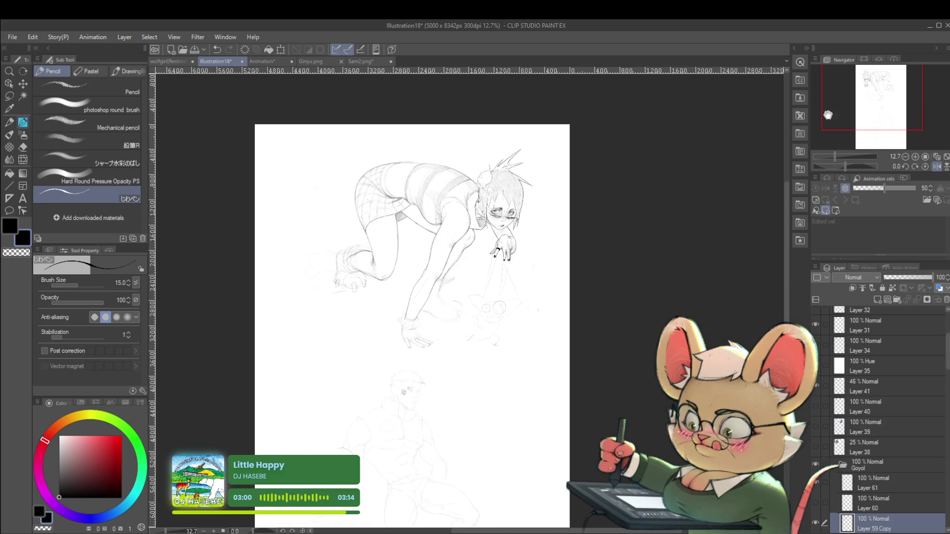
Flip the canvas view back to unmirrored and zoom to review the result
left_click(936, 167)
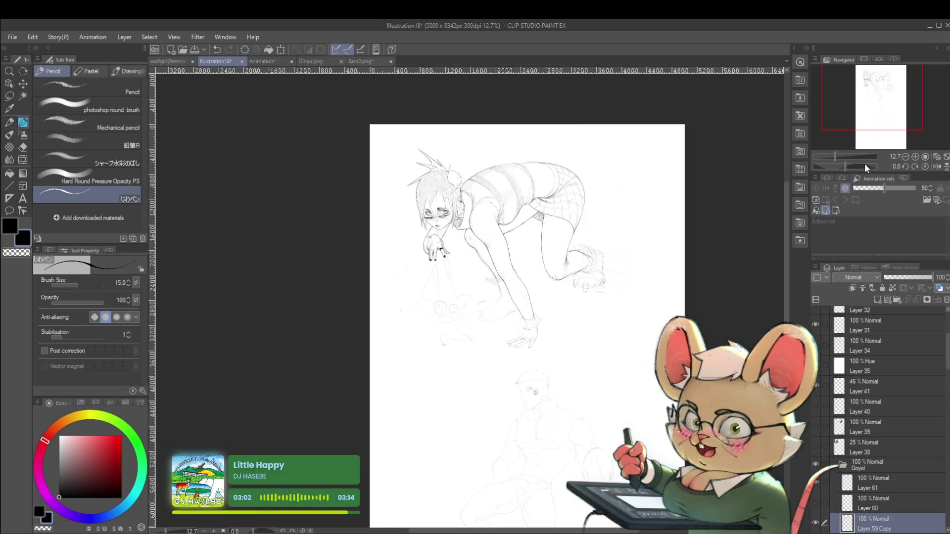
scroll(438, 178, "up", 4)
scroll(438, 178, "up", 2)
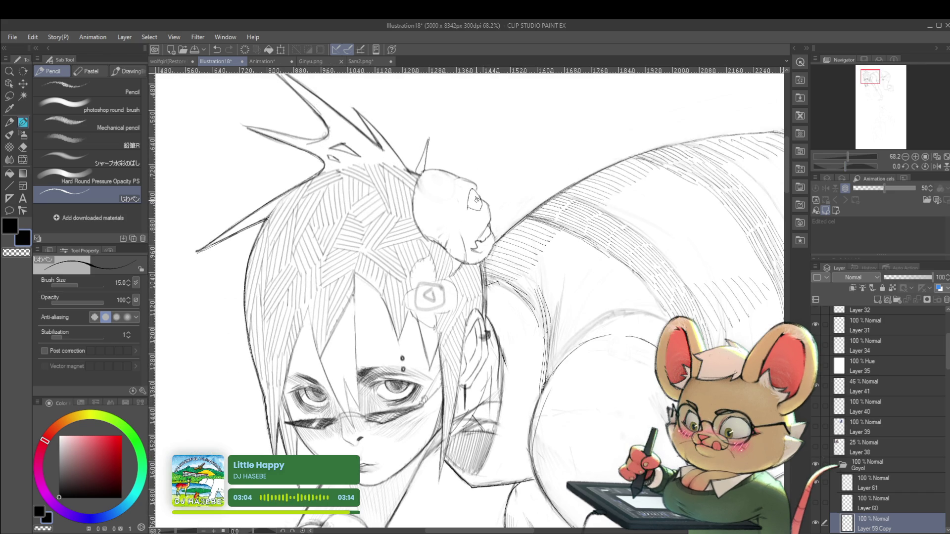
scroll(466, 165, "down", 3)
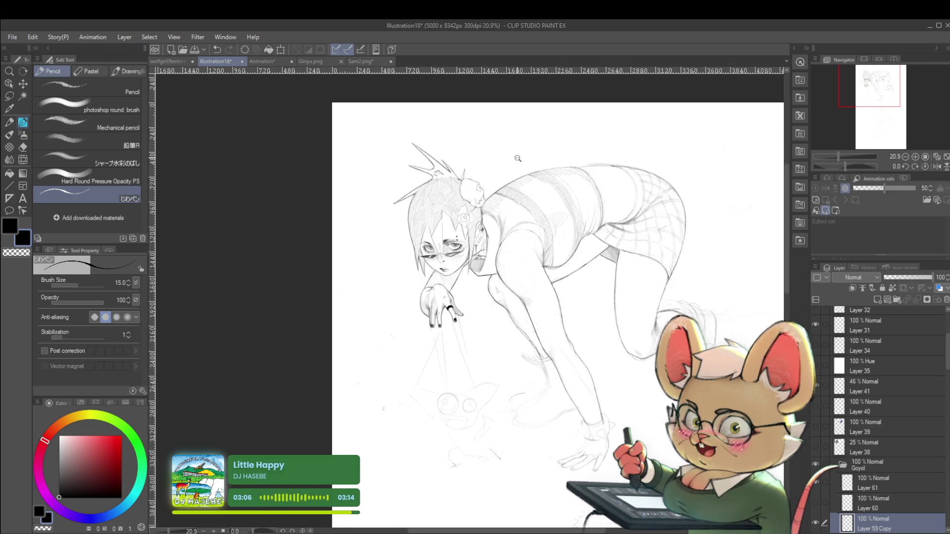
scroll(519, 162, "down", 1)
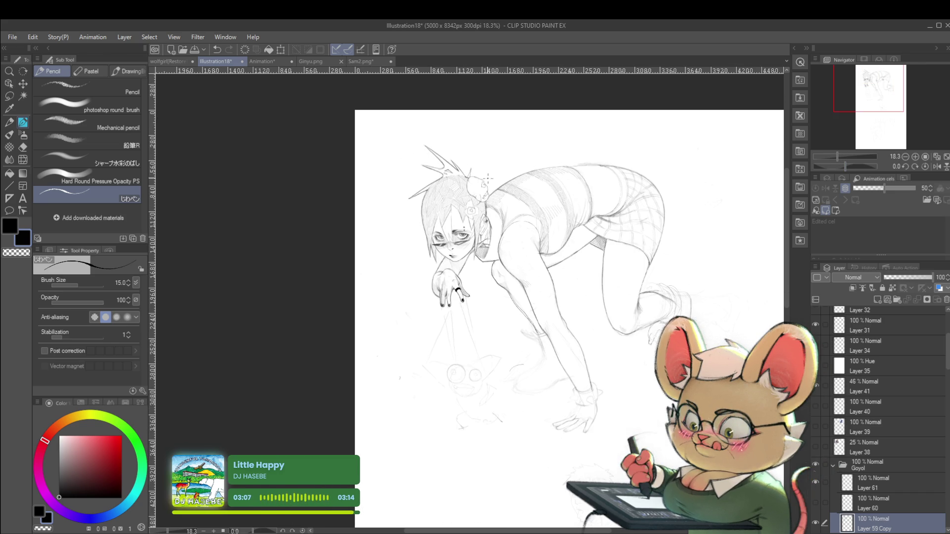
scroll(514, 227, "up", 3)
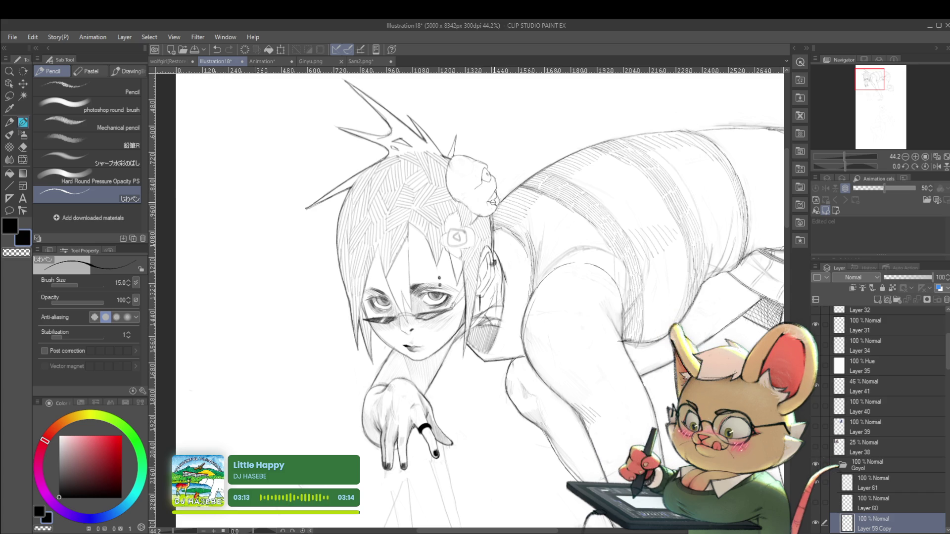
scroll(470, 198, "down", 4)
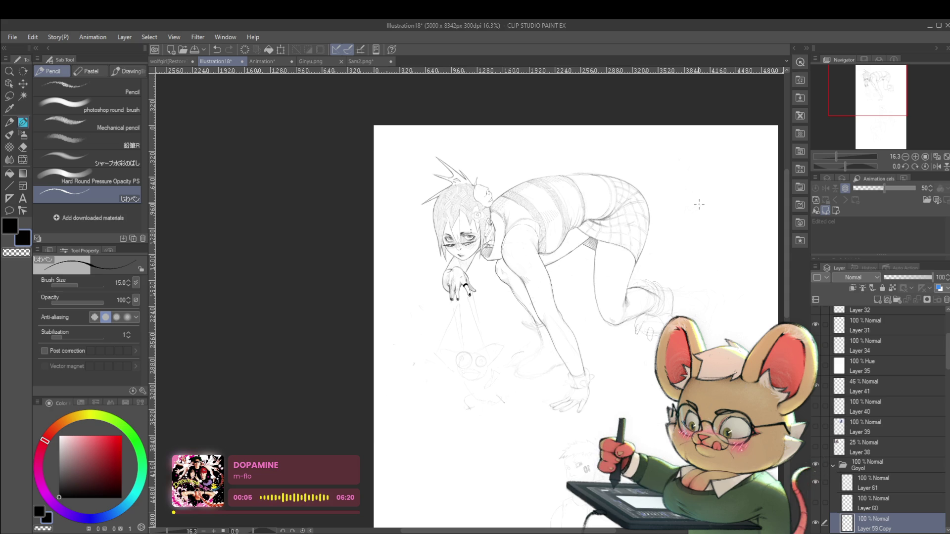
Mirror the canvas again and darken the edge of the hair clip's triangle
key("h")
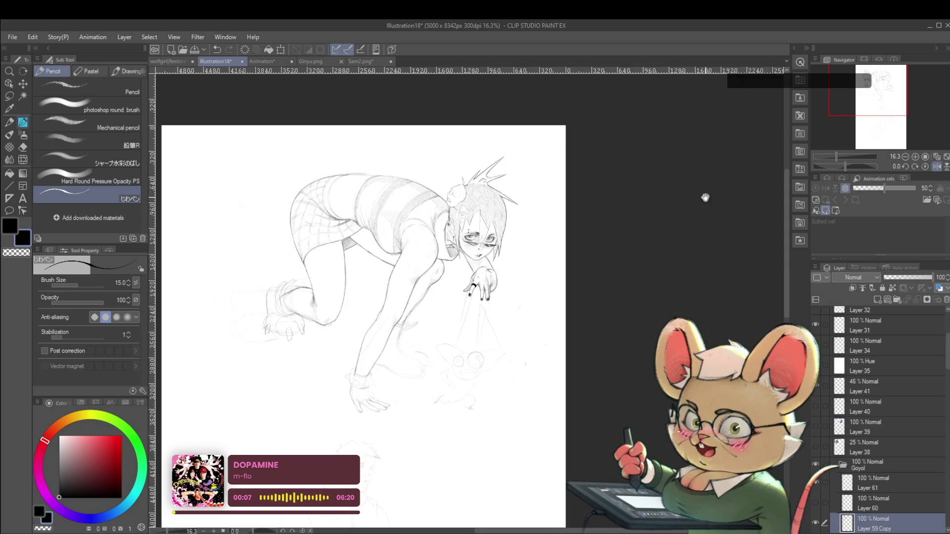
left_click_drag(571, 262, 584, 325)
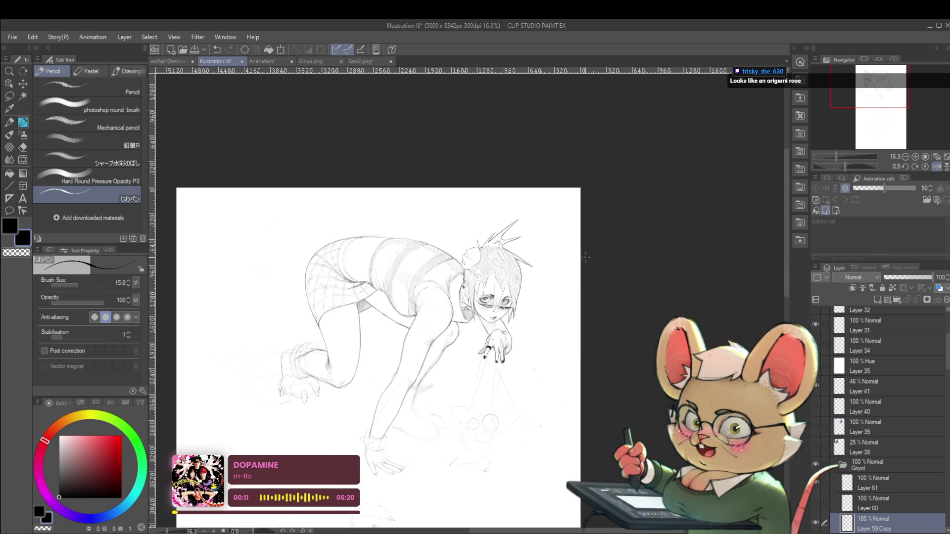
scroll(508, 208, "up", 3)
scroll(508, 208, "up", 2)
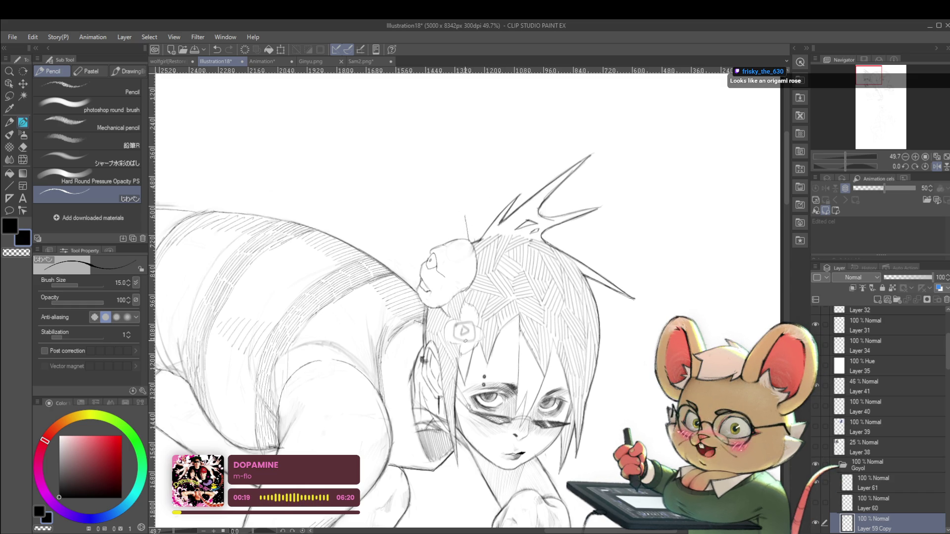
scroll(468, 356, "up", 3)
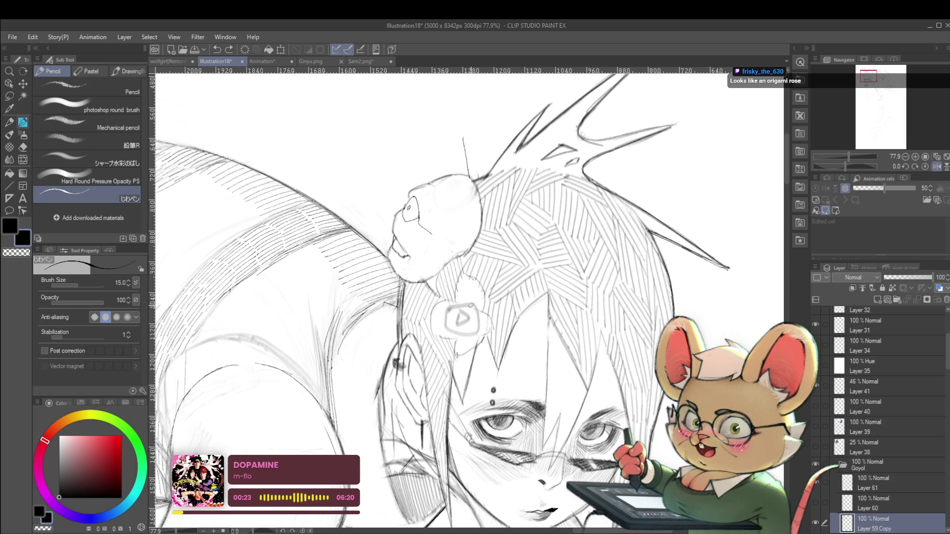
mouse_move(457, 322)
left_mouse_down()
mouse_move(467, 303)
mouse_move(478, 327)
left_mouse_up()
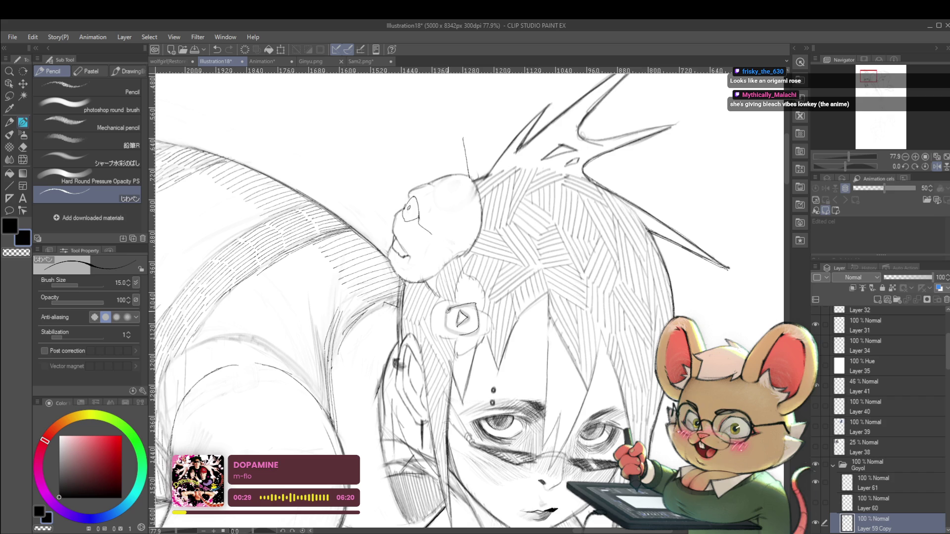
scroll(460, 332, "down", 5)
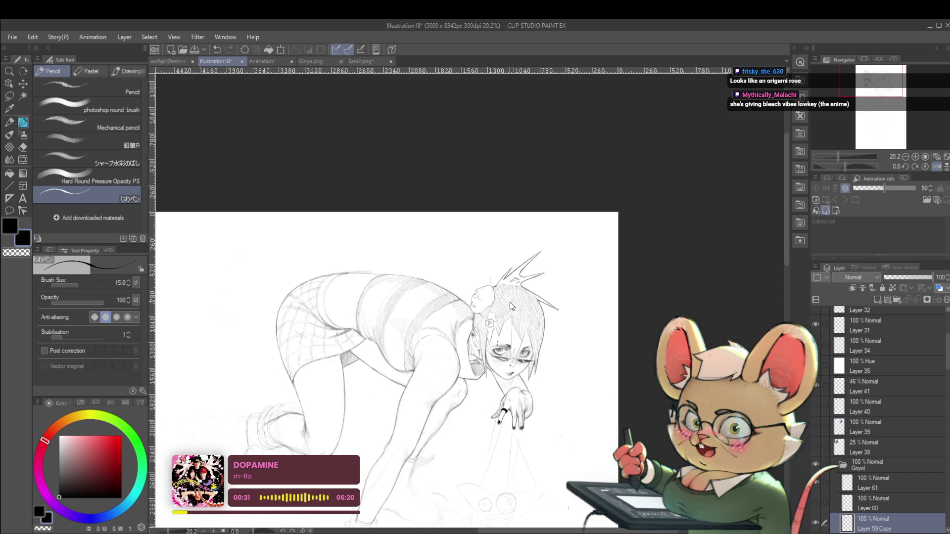
scroll(584, 347, "down", 1)
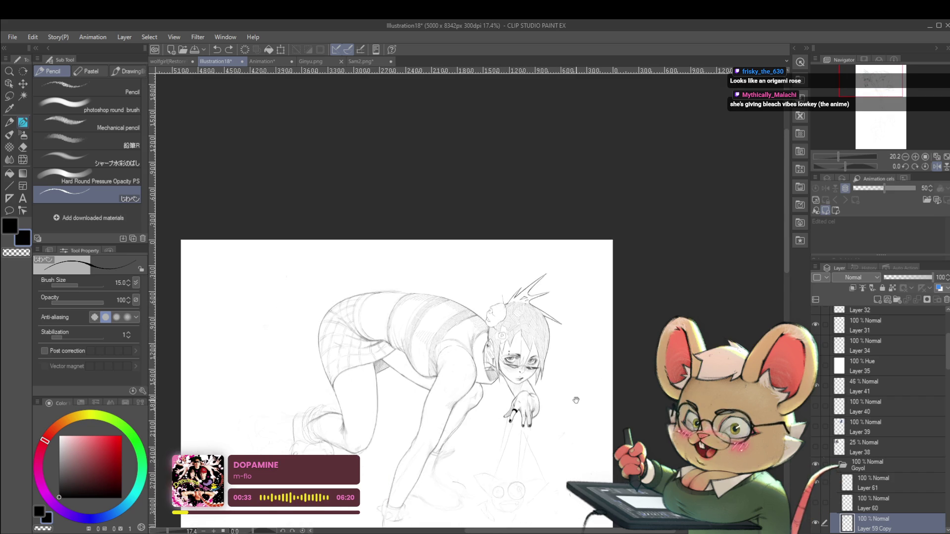
On Layer 61, pencil a small arc mark on the girl's upper arm
left_click_drag(575, 426, 597, 363)
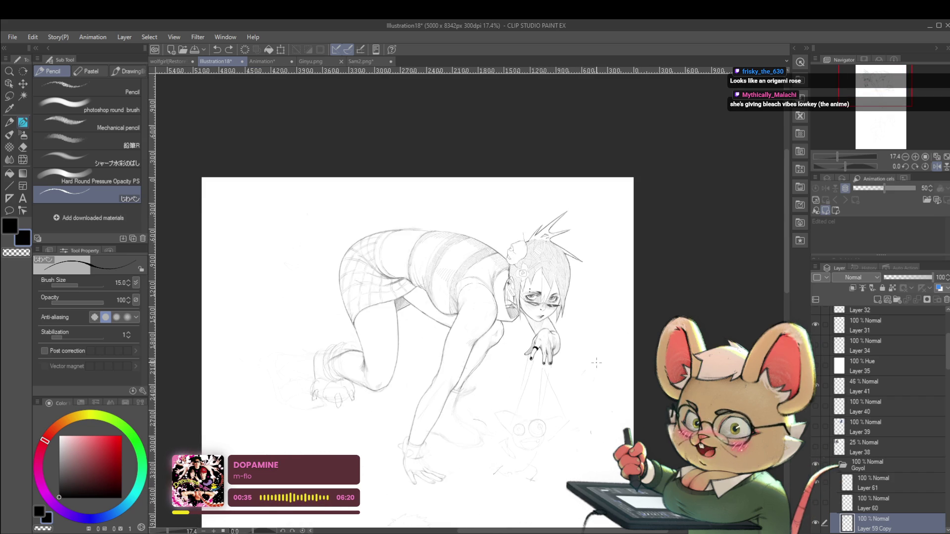
left_click(886, 486)
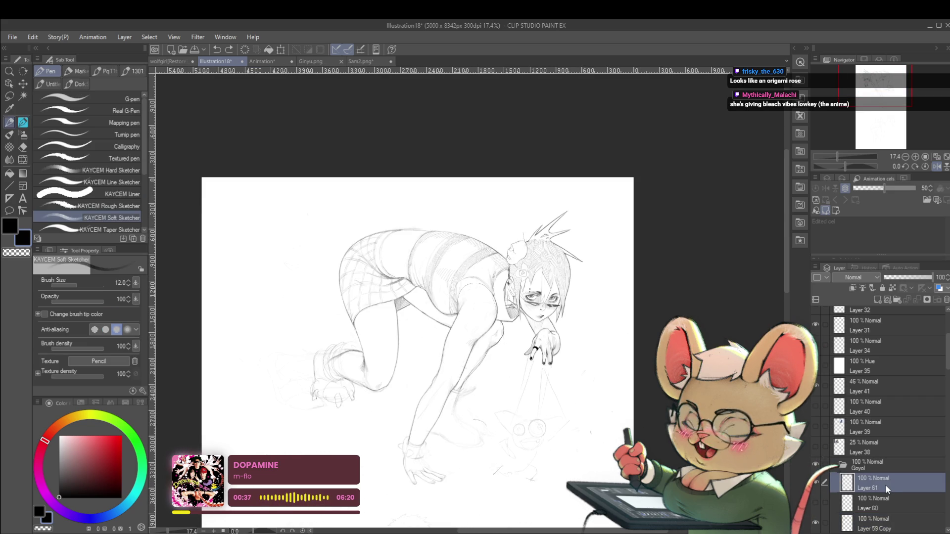
scroll(499, 337, "up", 5)
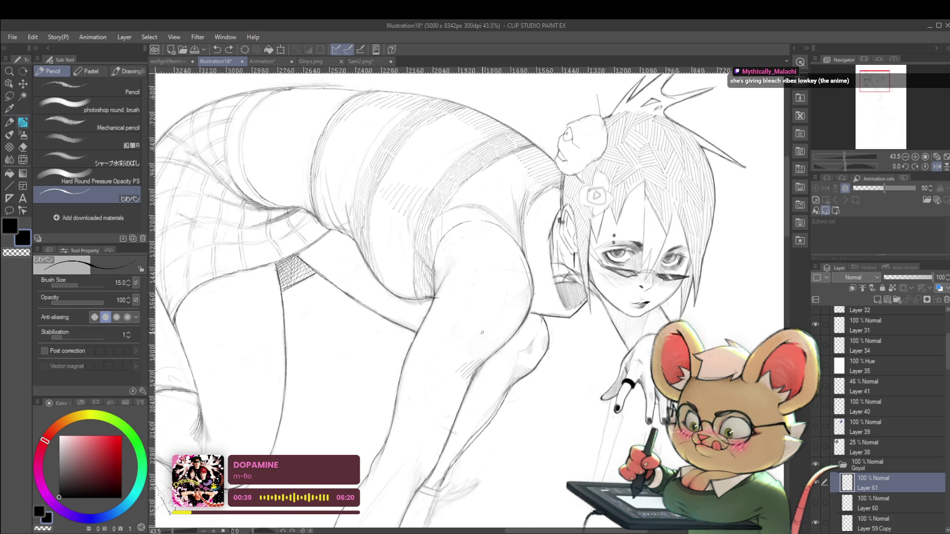
left_click_drag(483, 334, 509, 297)
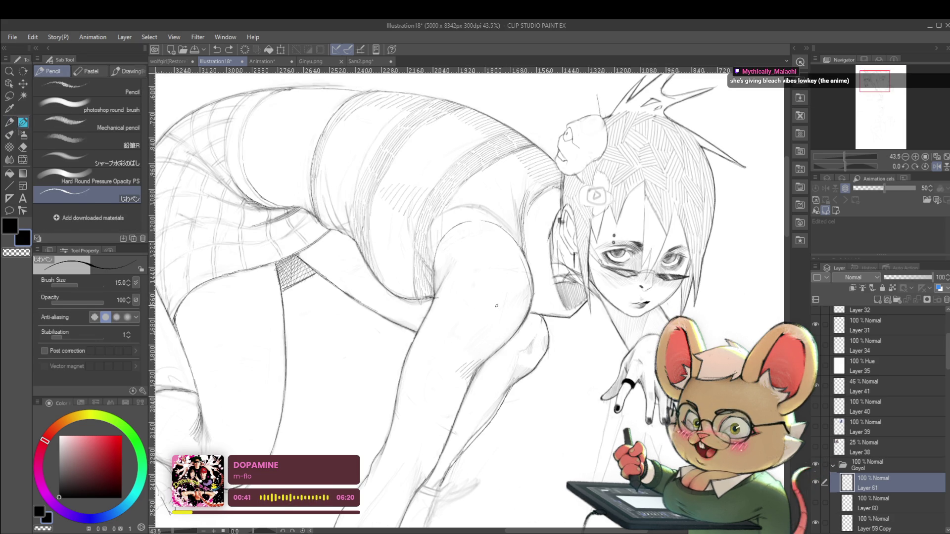
key("p")
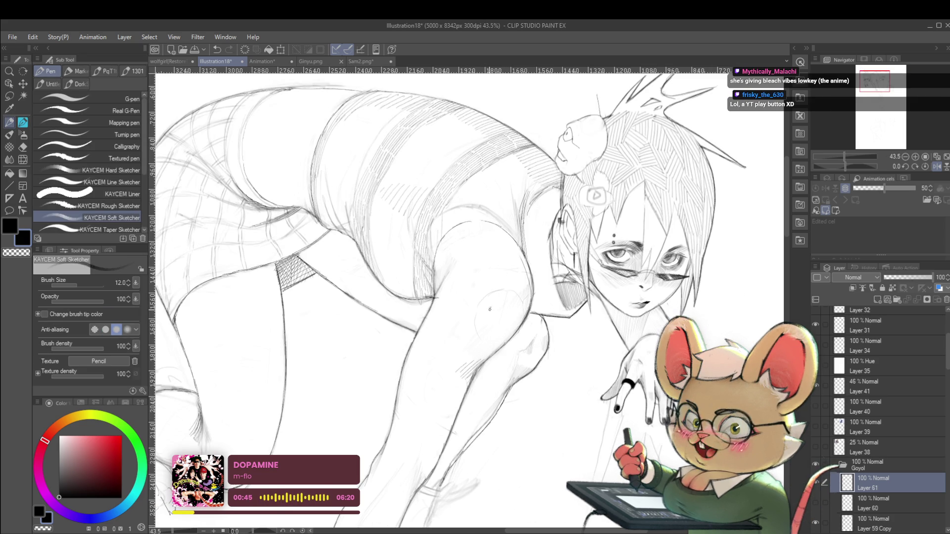
scroll(511, 313, "down", 4)
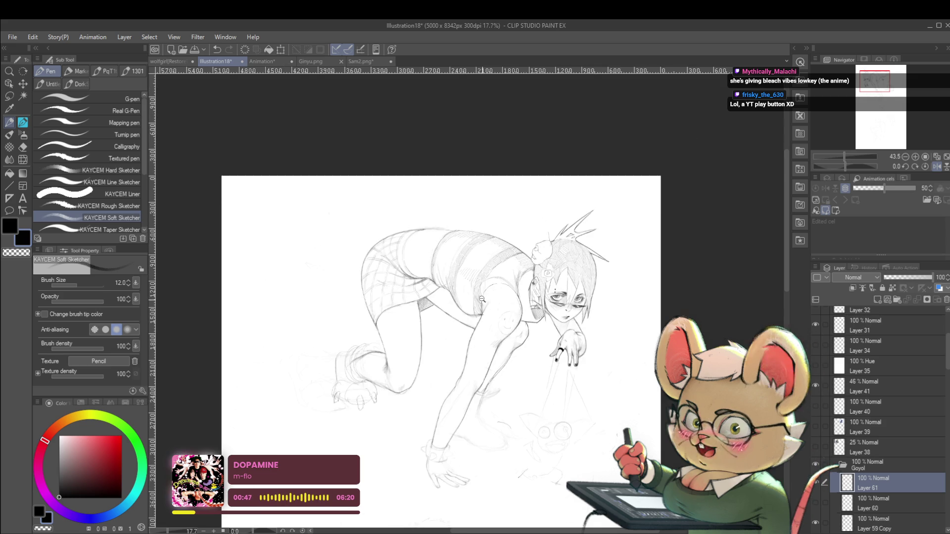
scroll(480, 297, "up", 2)
scroll(480, 296, "up", 1)
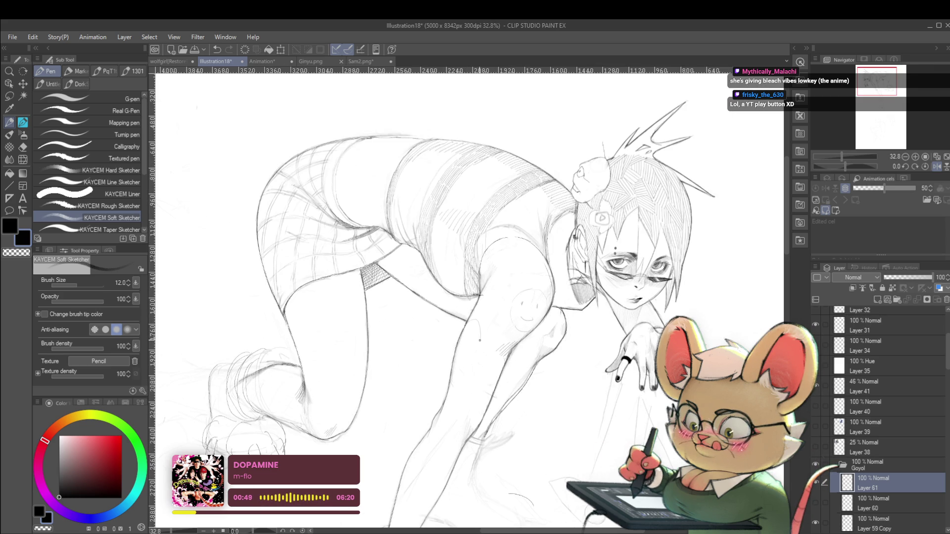